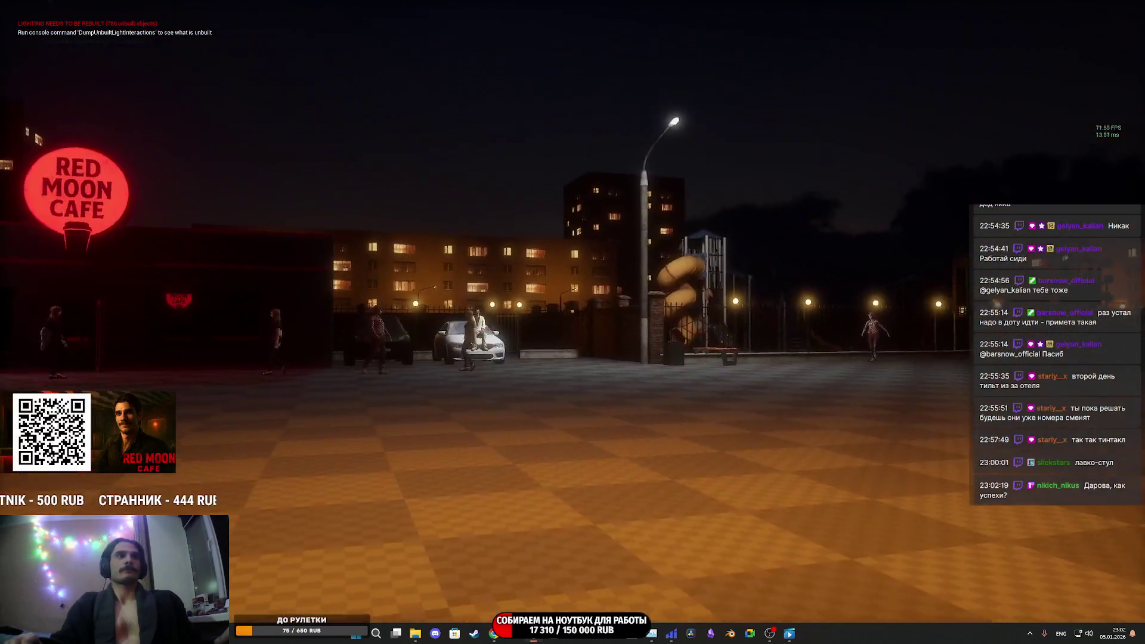
- Walk through the night plaza past the cafe and billboard to the bench and NPCs
key("s")
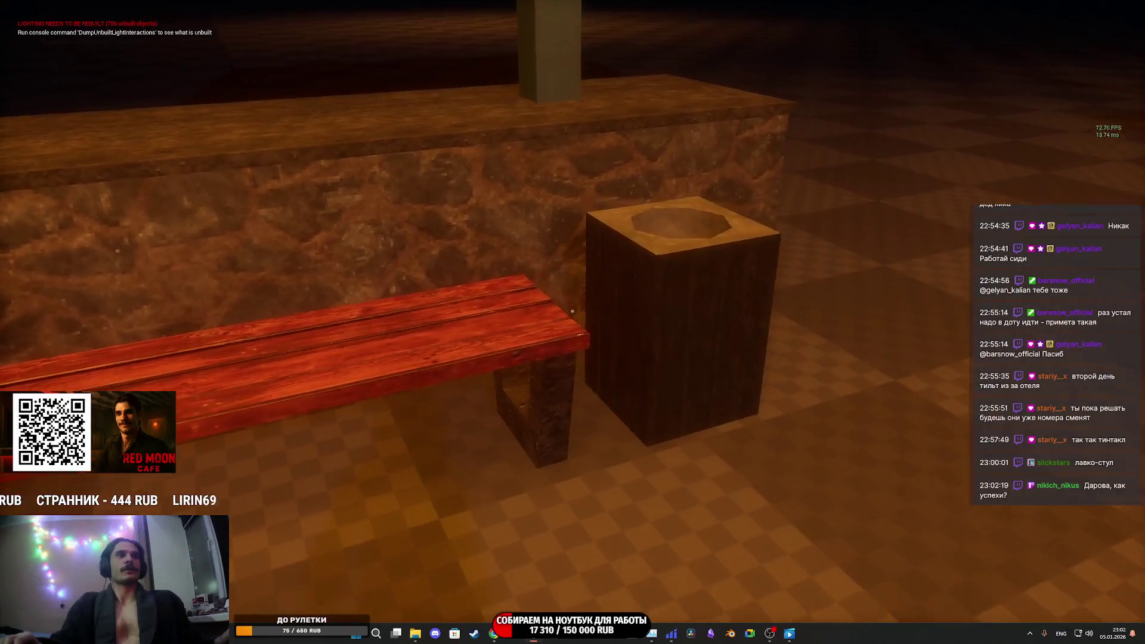
key("w")
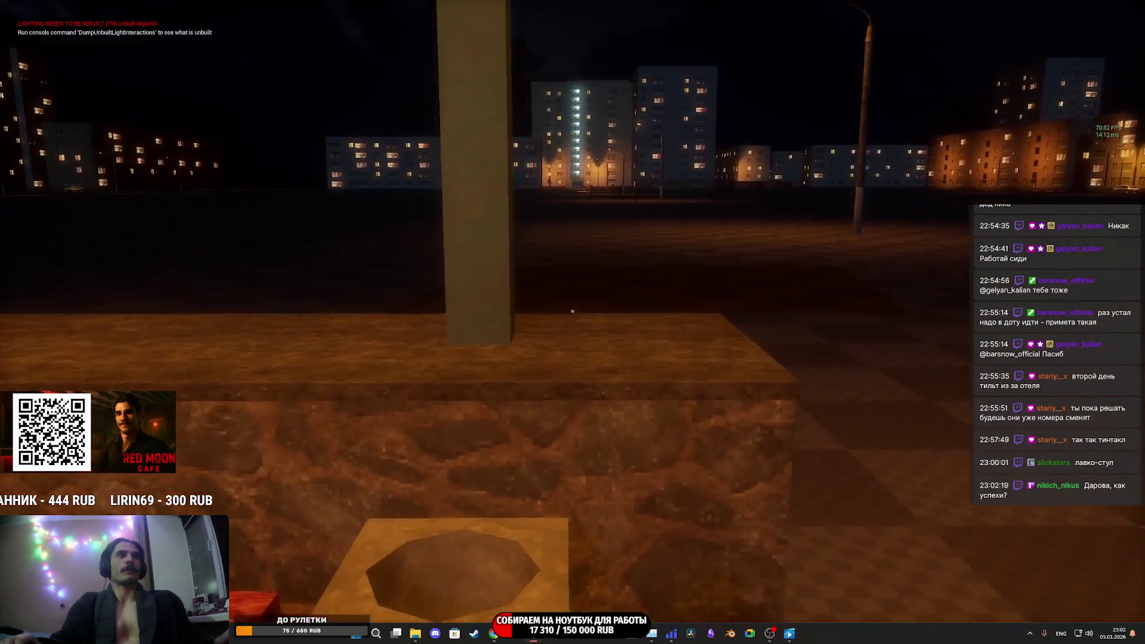
key("w")
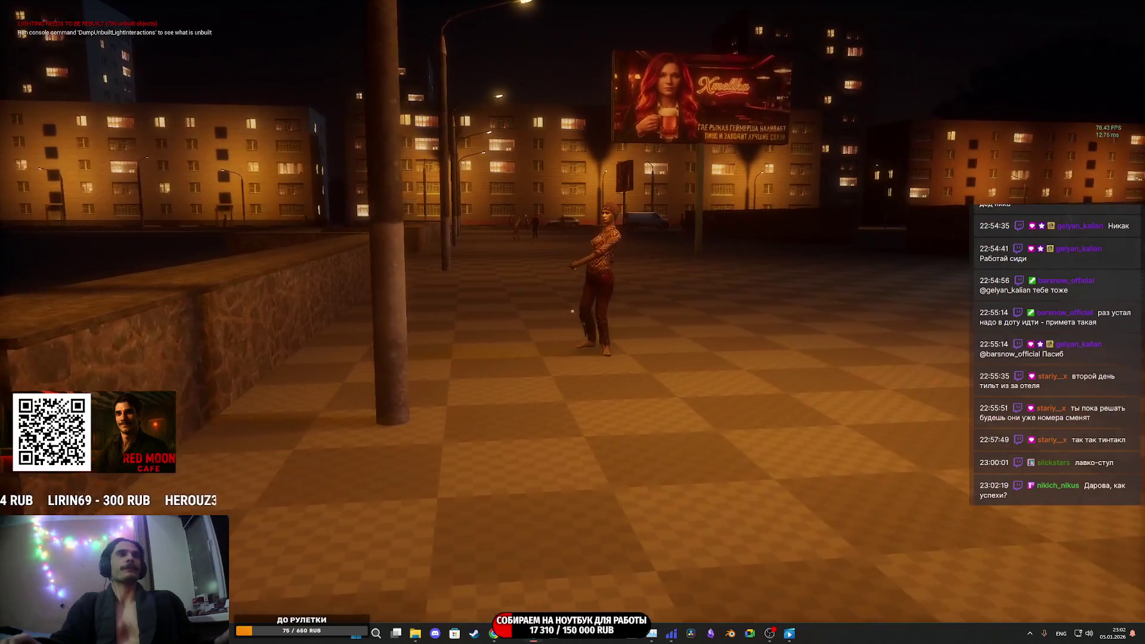
key("w")
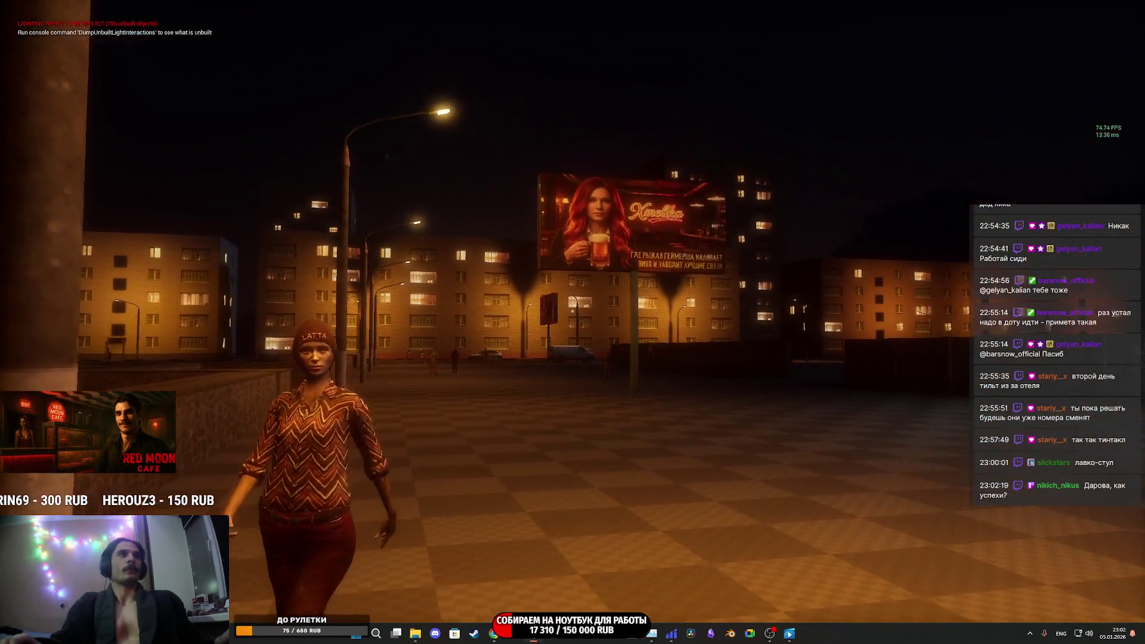
key("w")
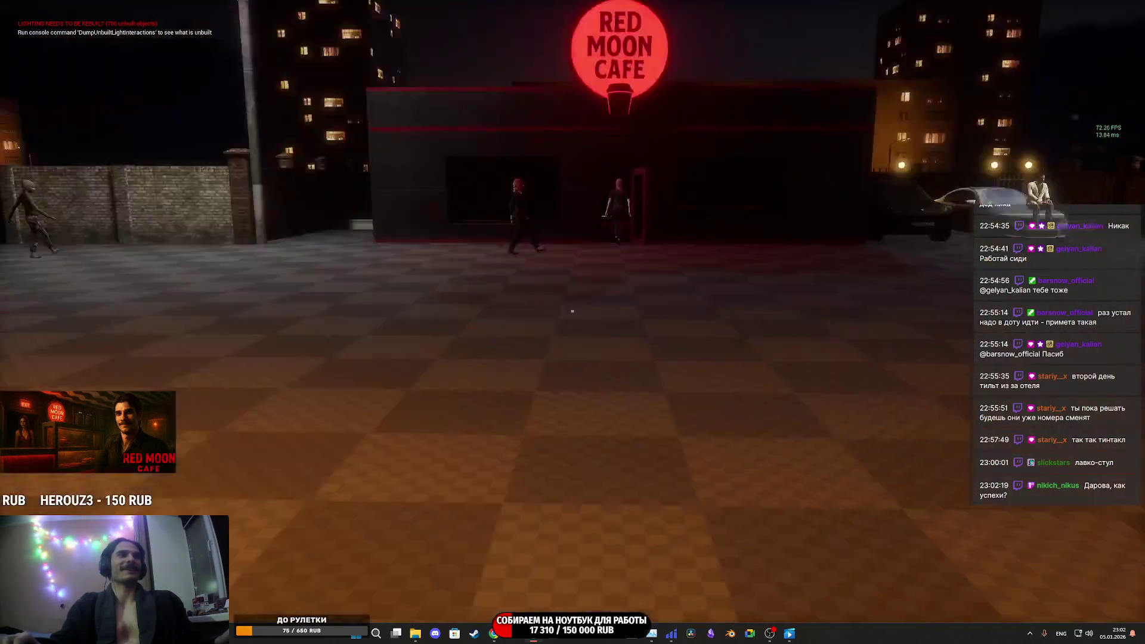
key("w")
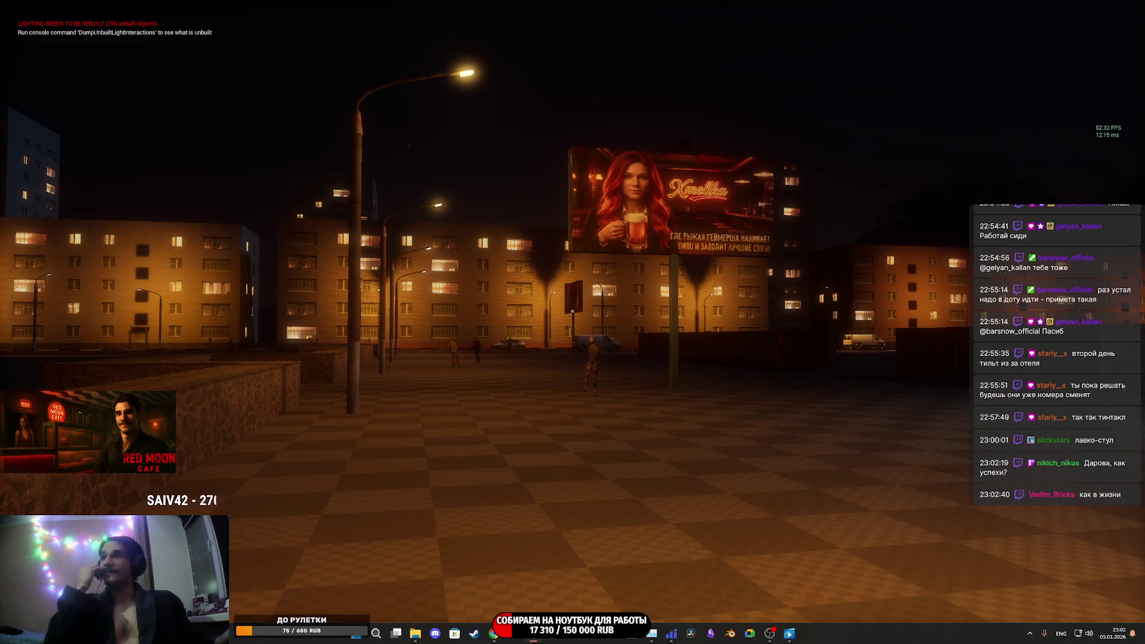
key("w")
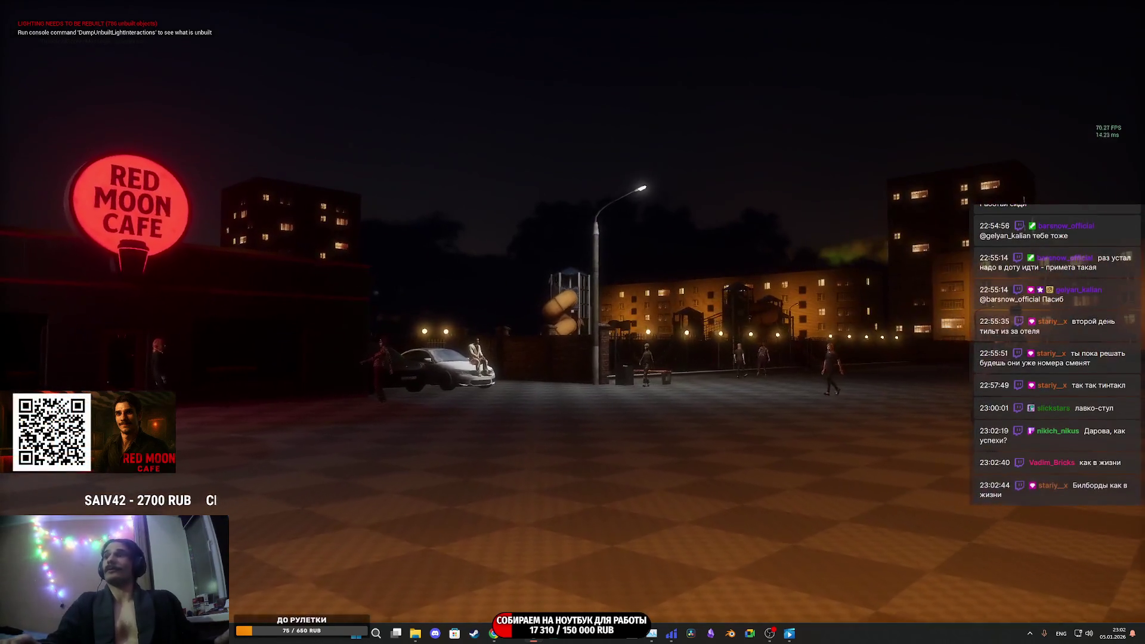
key("w")
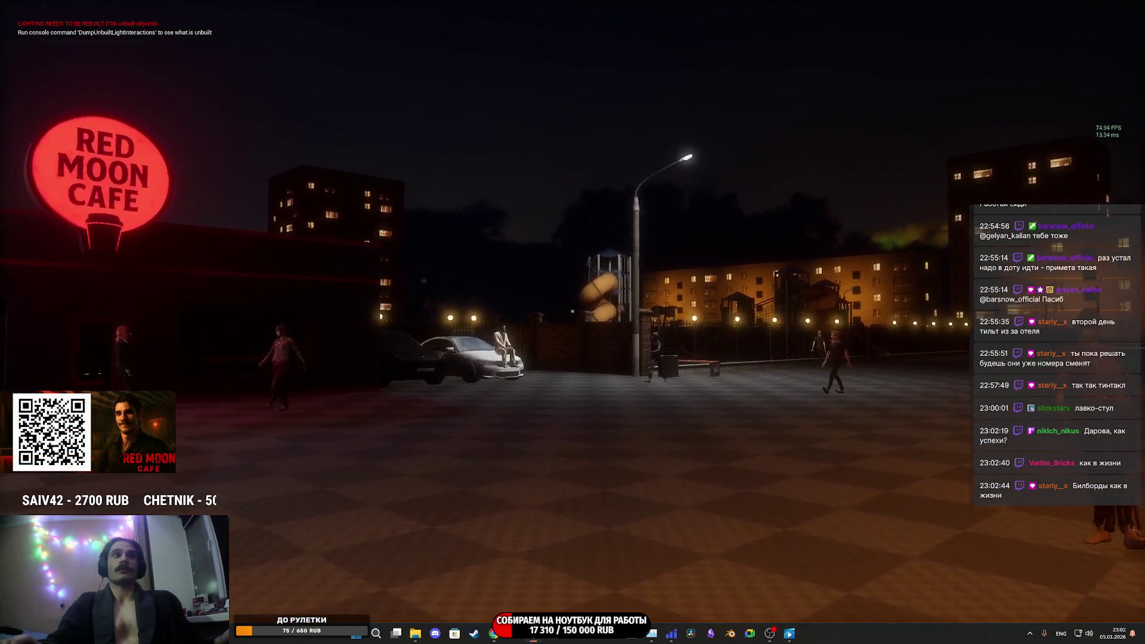
key("w")
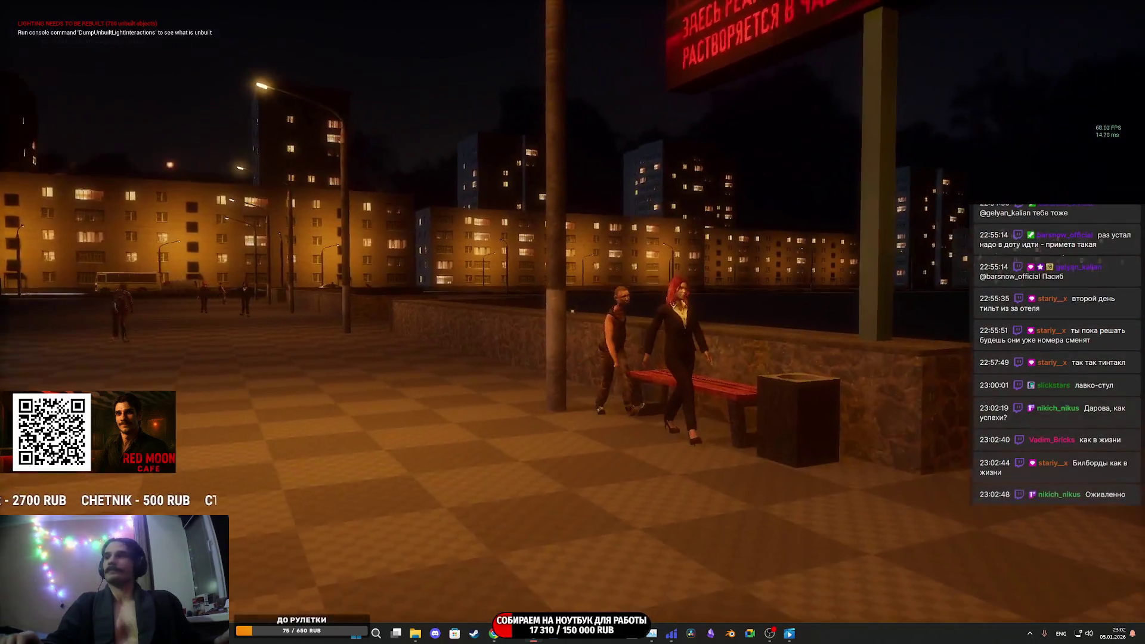
key("w")
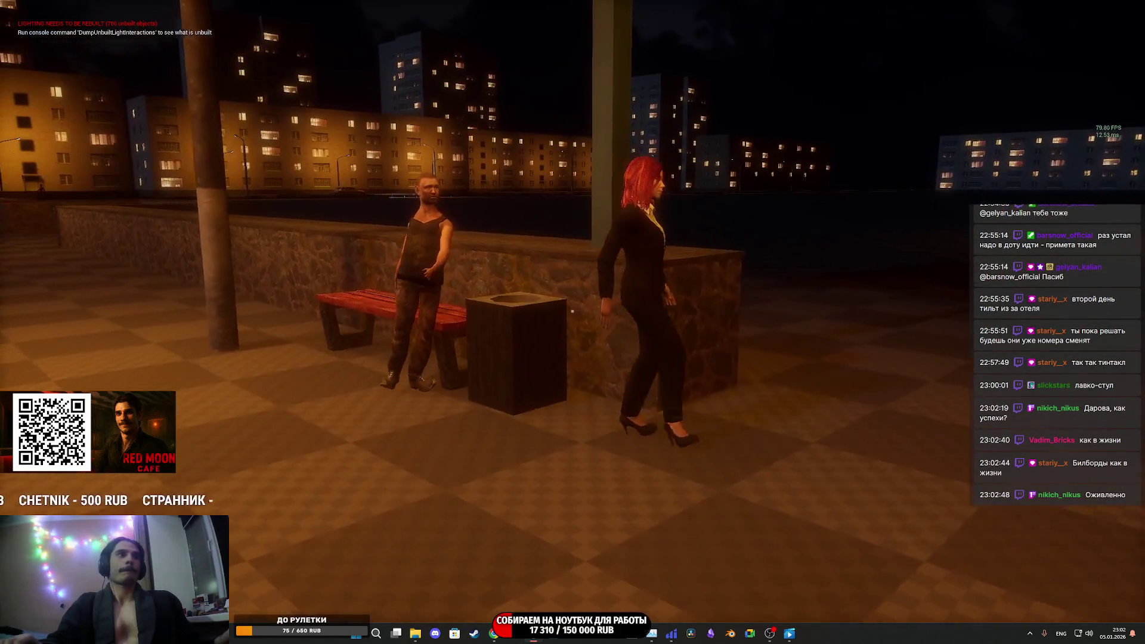
key("w")
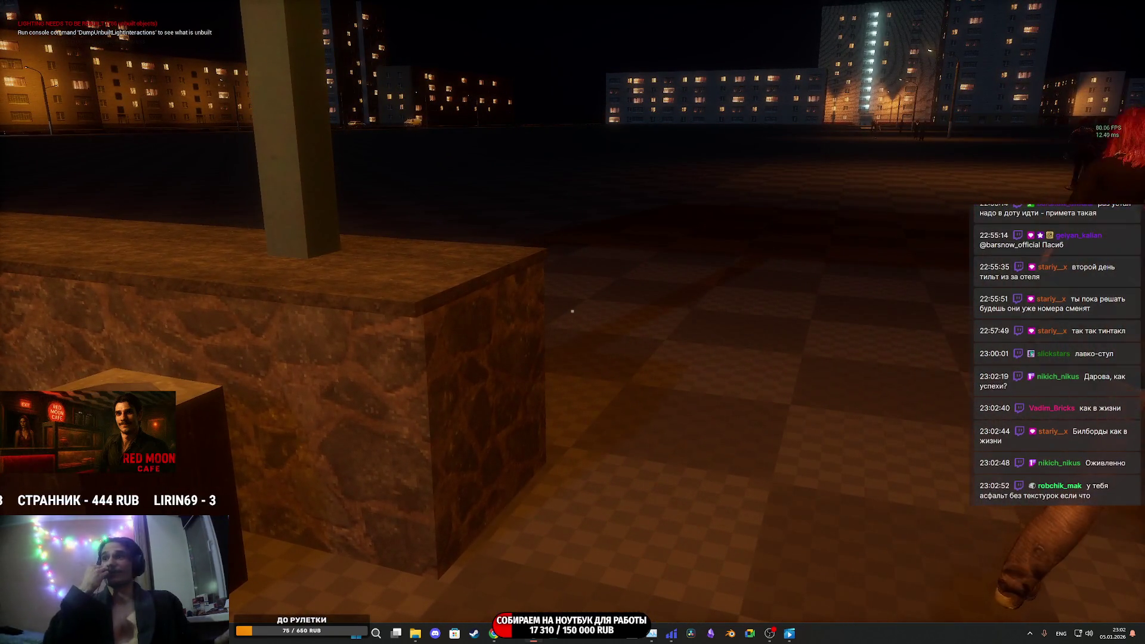
- End the play session and restore the full editor layout
key("Escape")
key("w")
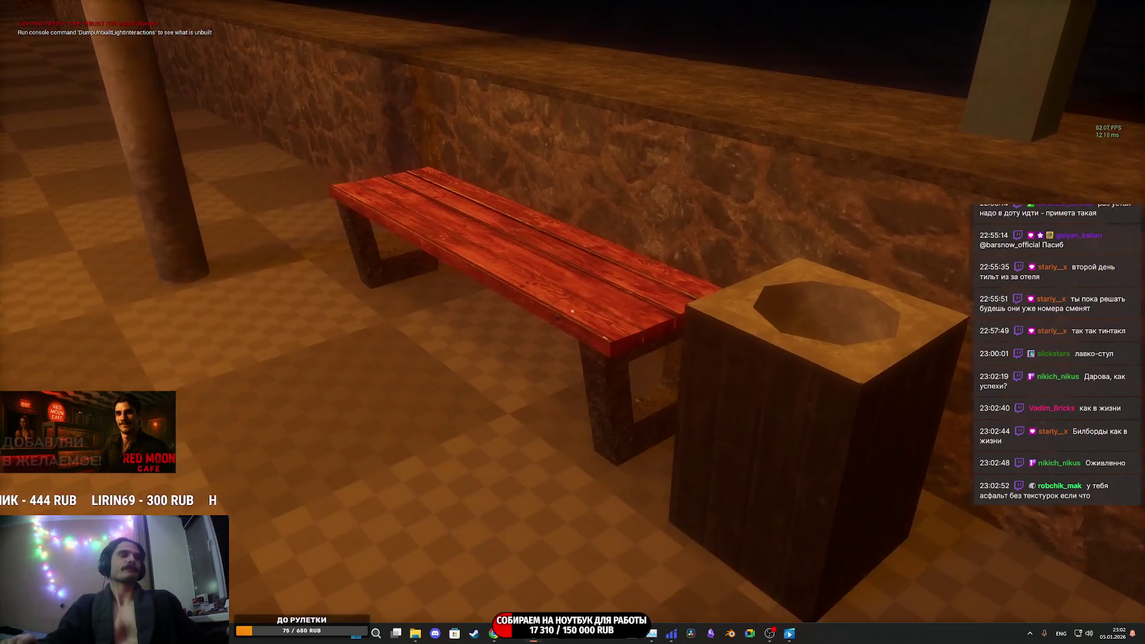
key("F11")
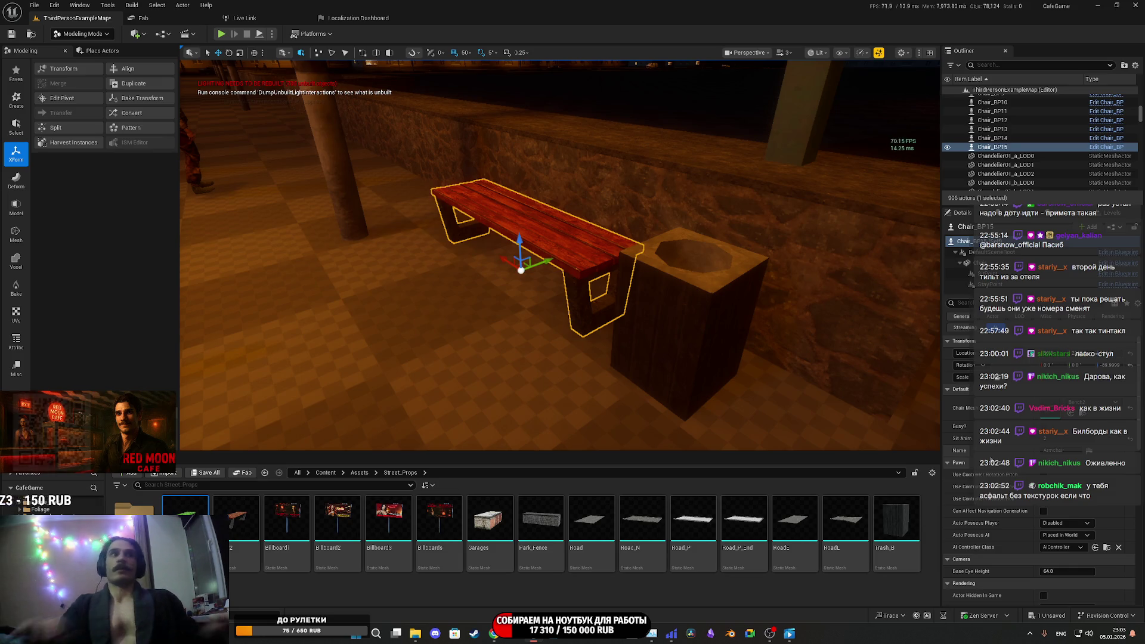
- Save all unsaved content, including the map
left_click(206, 475)
left_click(654, 420)
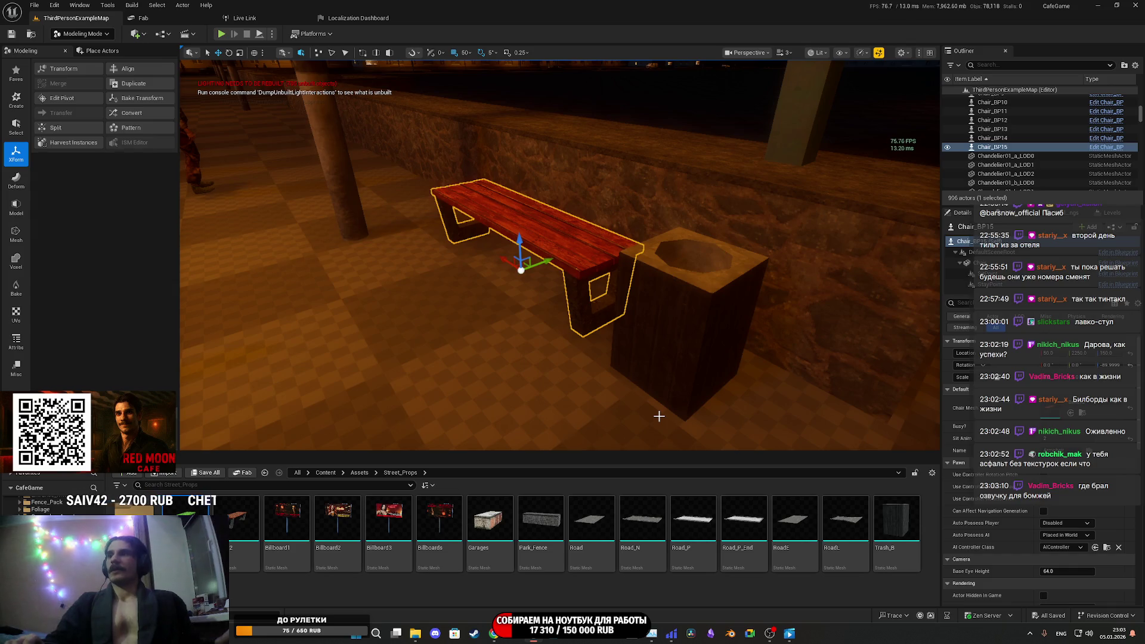
mouse_move(659, 415)
left_mouse_down()
mouse_move(454, 411)
mouse_move(561, 409)
mouse_move(576, 379)
left_mouse_up()
- Frame the Chair_BP15 bench, then play the level in full-screen with Alt+P and F11
key("f")
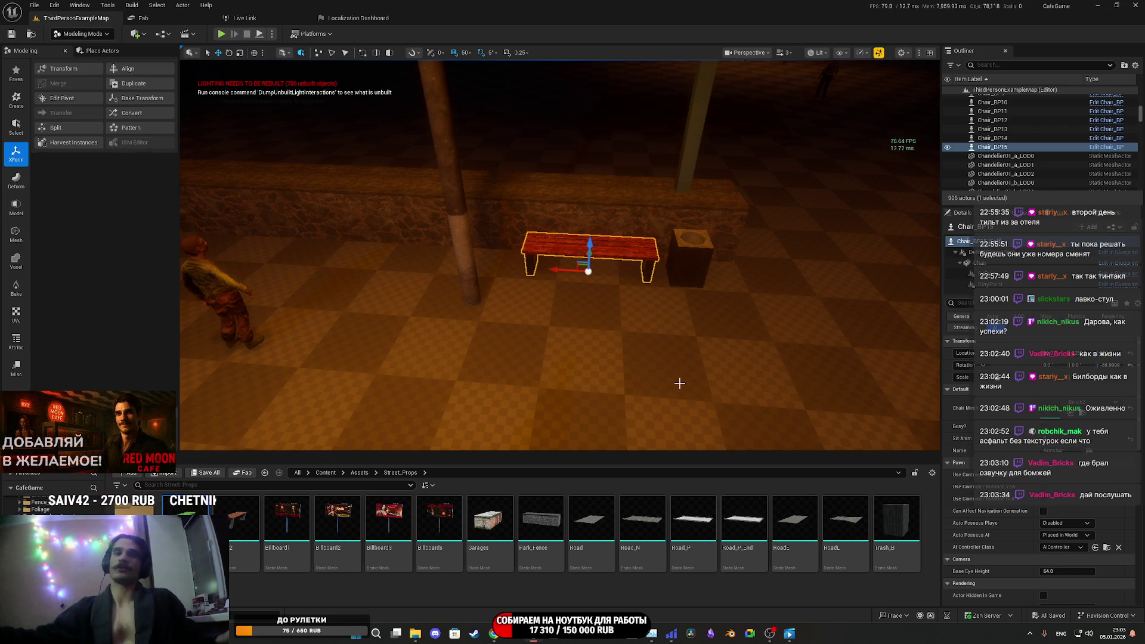
key("alt+p")
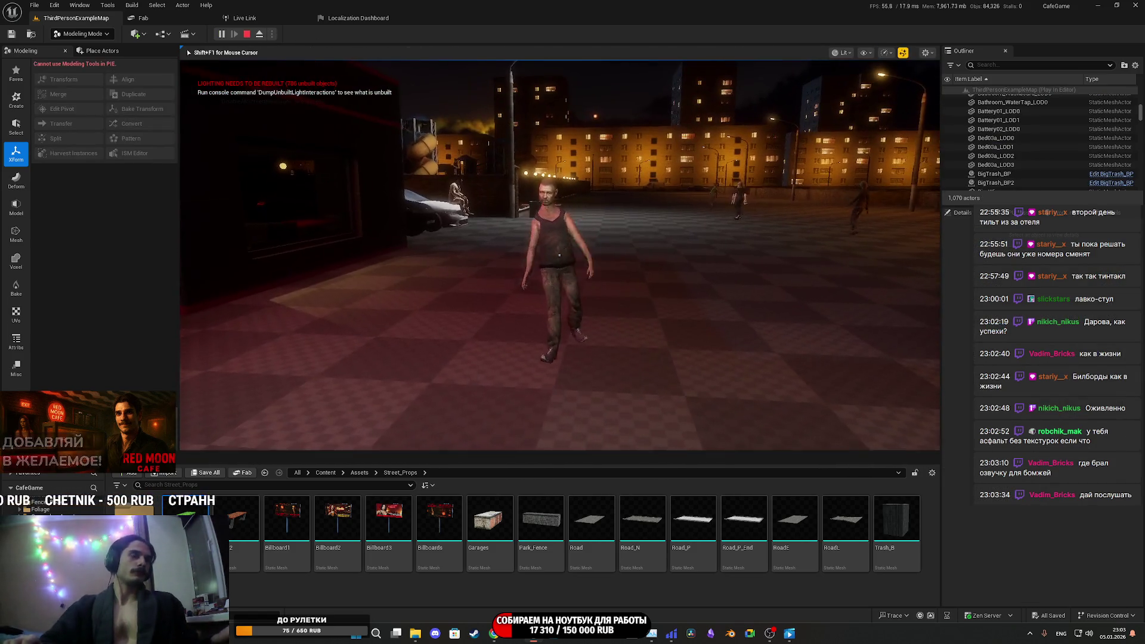
key("F11")
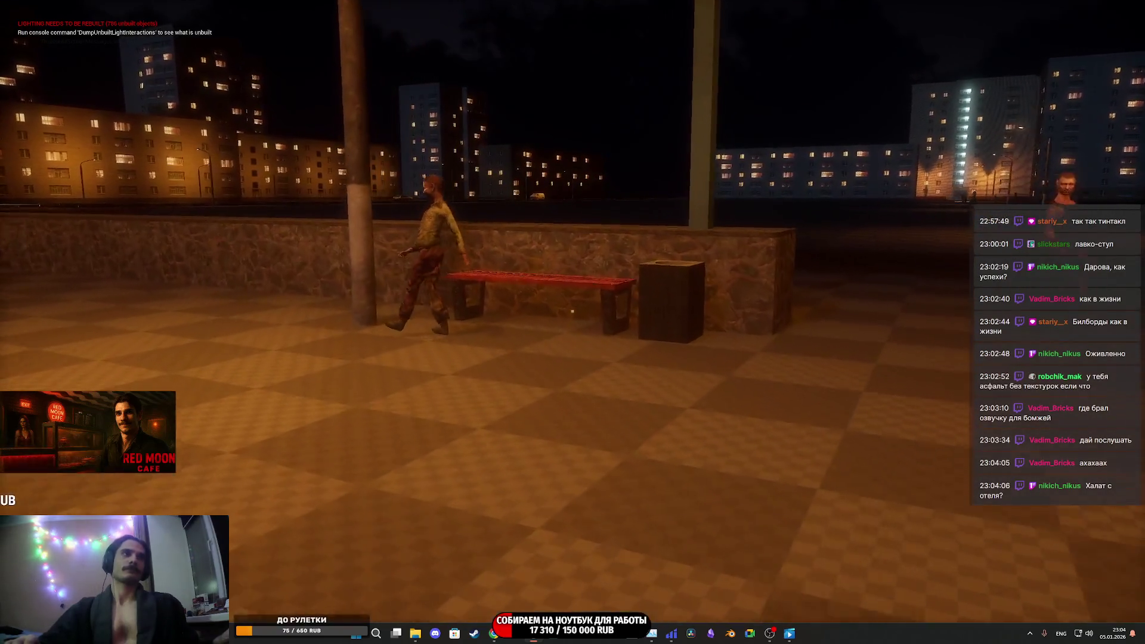
- Stop the play session after watching the NPC walk to the bench
key("Escape")
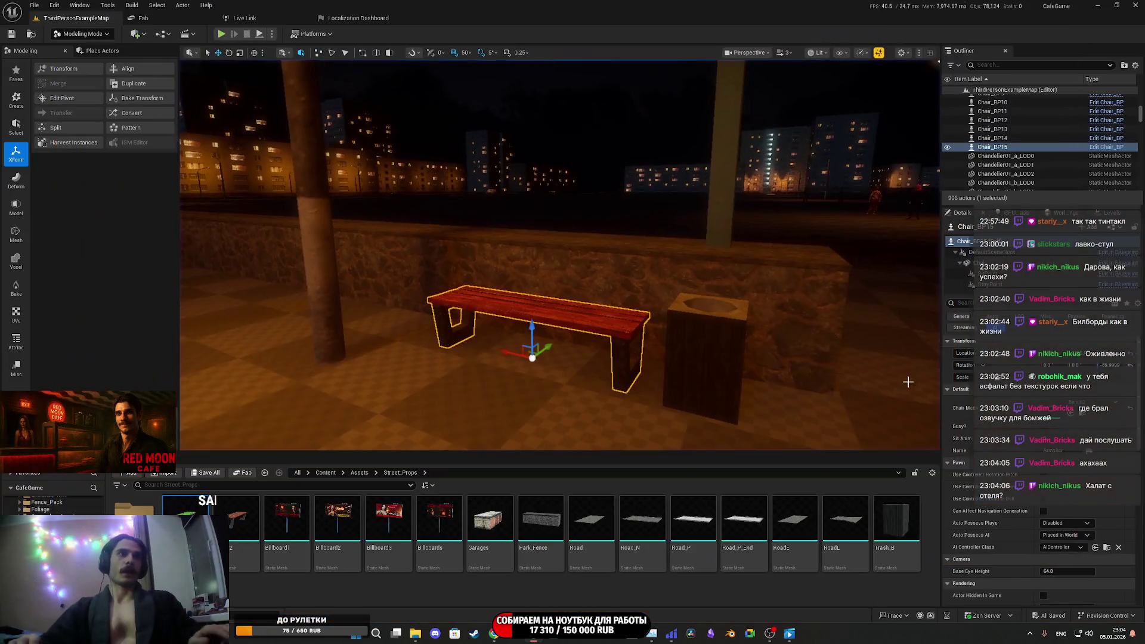
- Open Chair_BP maximized in the Blueprint Editor, then bring up Chrome's Twitch stream manager
left_click(1093, 253)
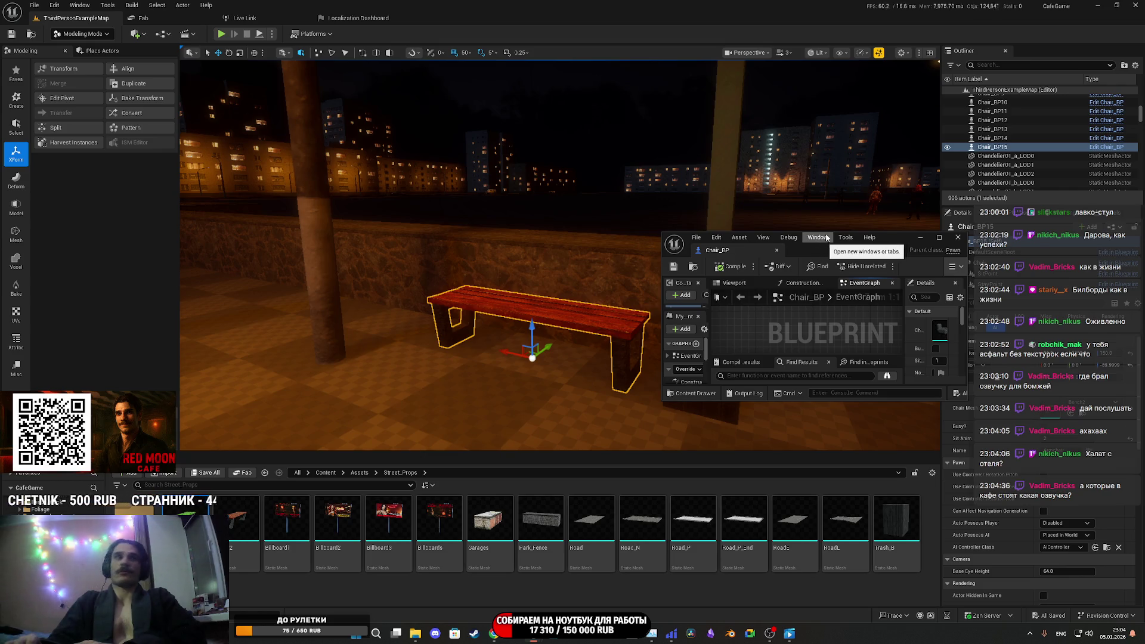
double_click(889, 237)
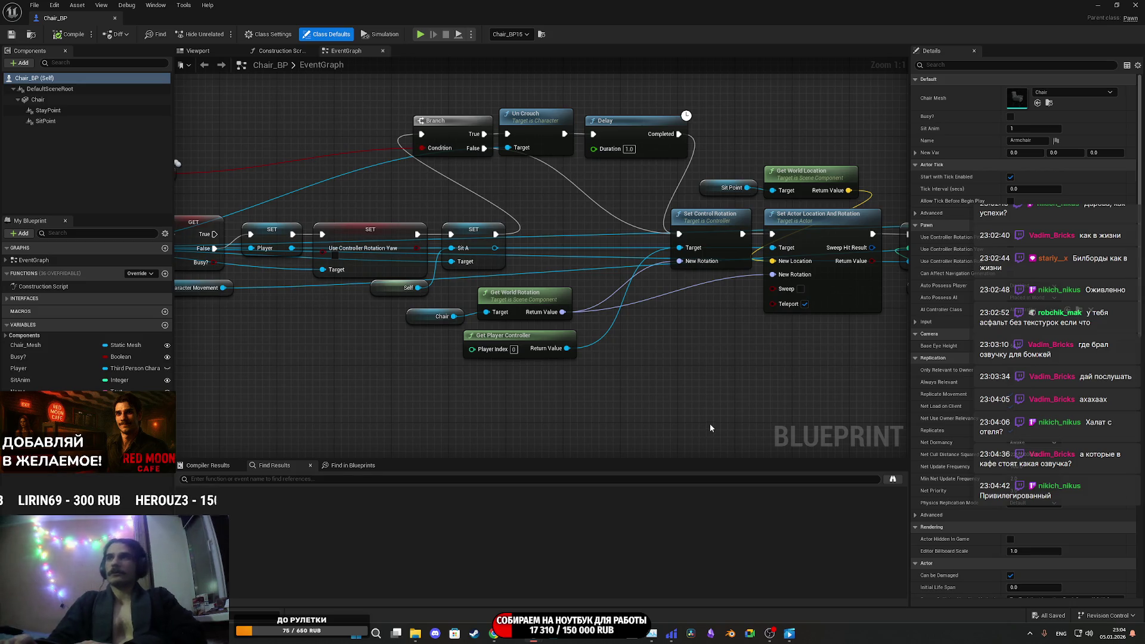
mouse_move(420, 637)
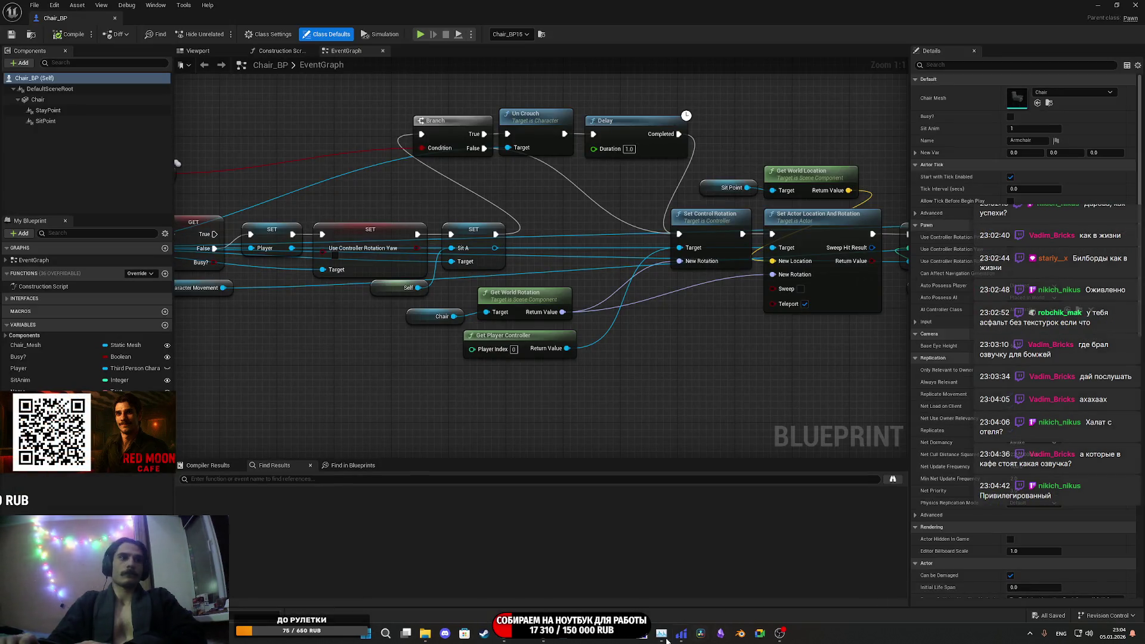
mouse_move(504, 637)
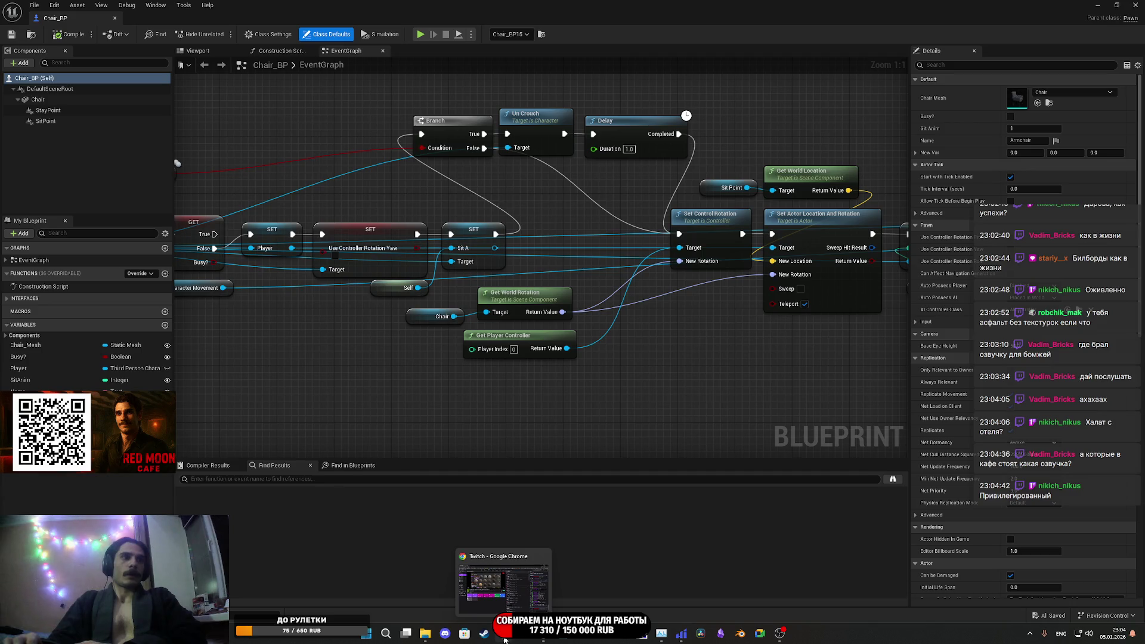
left_click(504, 633)
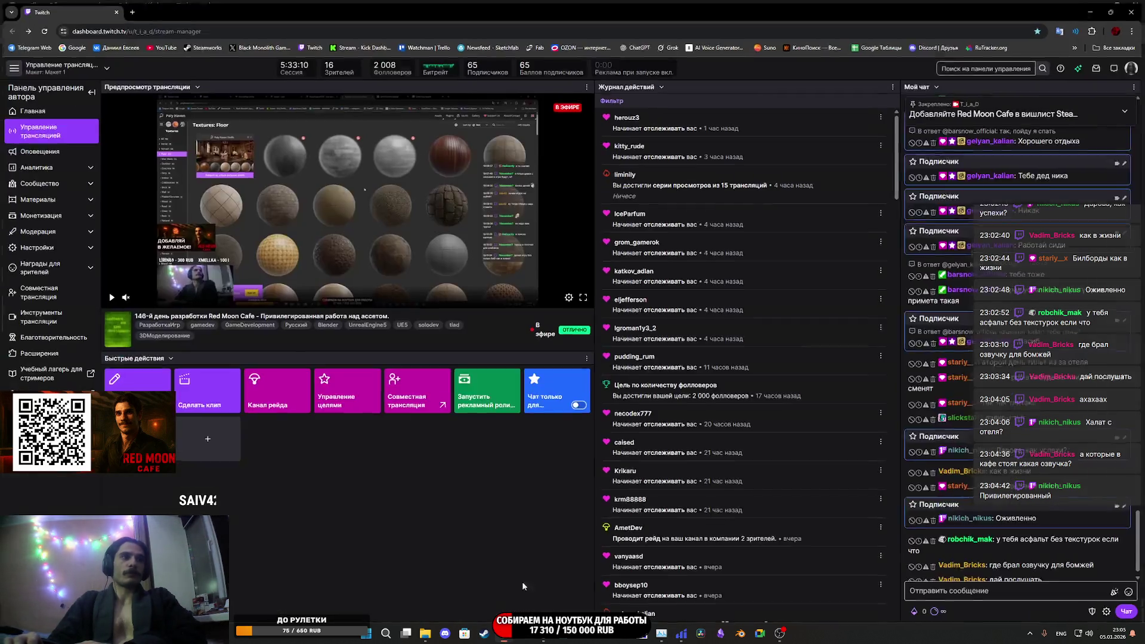
- Return to the Chair_BP editor and show the chair's 3D viewport
key("alt+Tab")
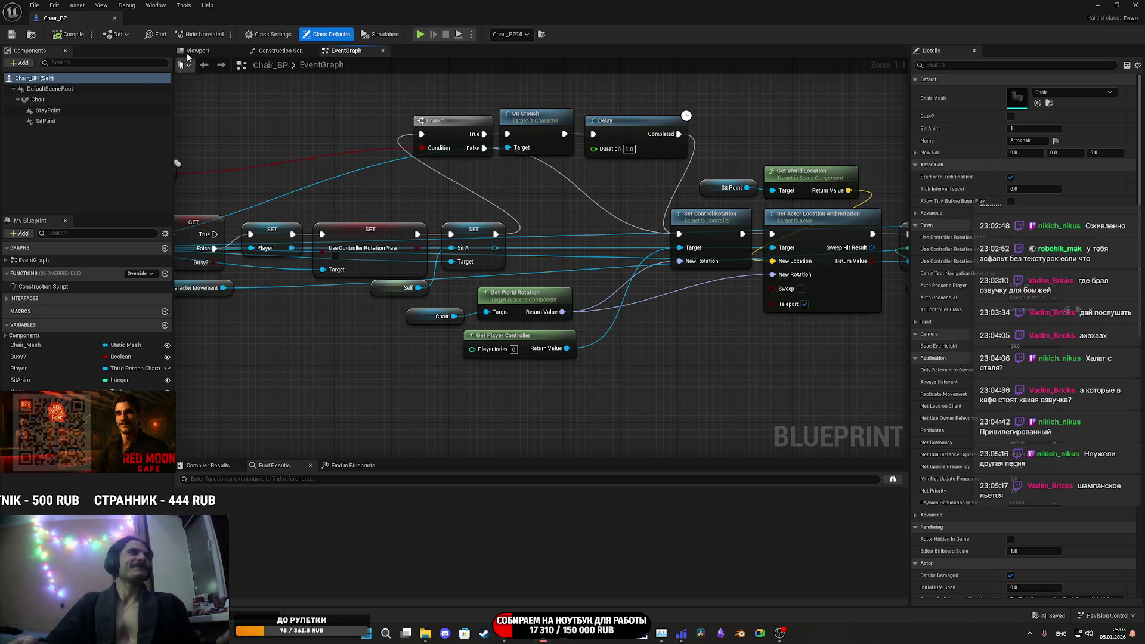
left_click(197, 51)
- Focus the SitPoint component in a front view and nudge it back to the chair centre
scroll(542, 265, "up", 5)
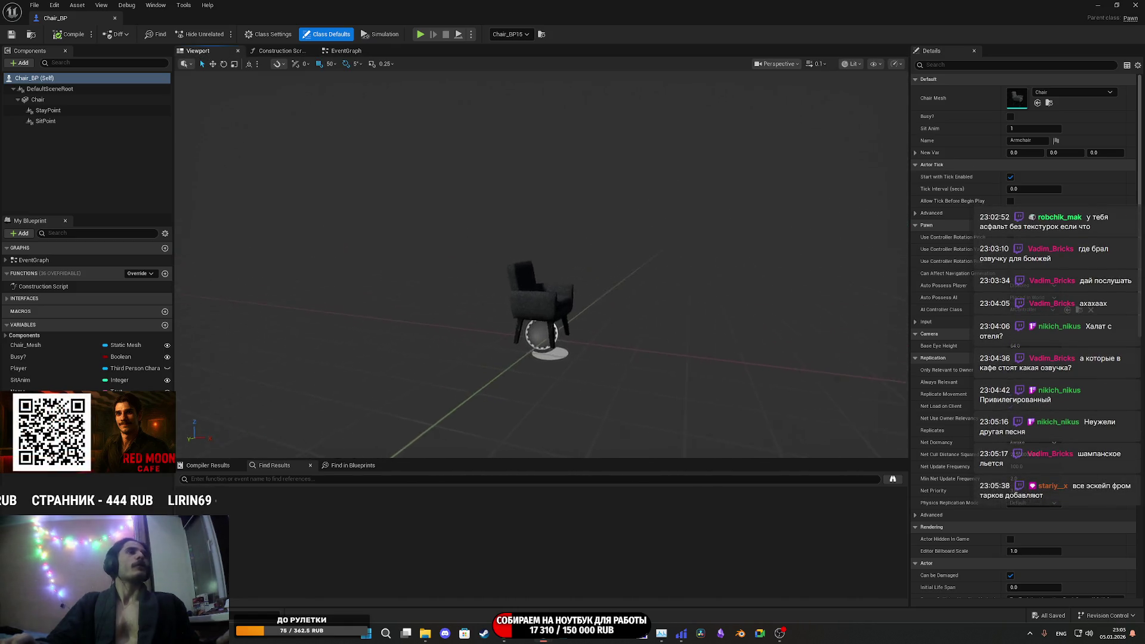
scroll(535, 265, "up", 6)
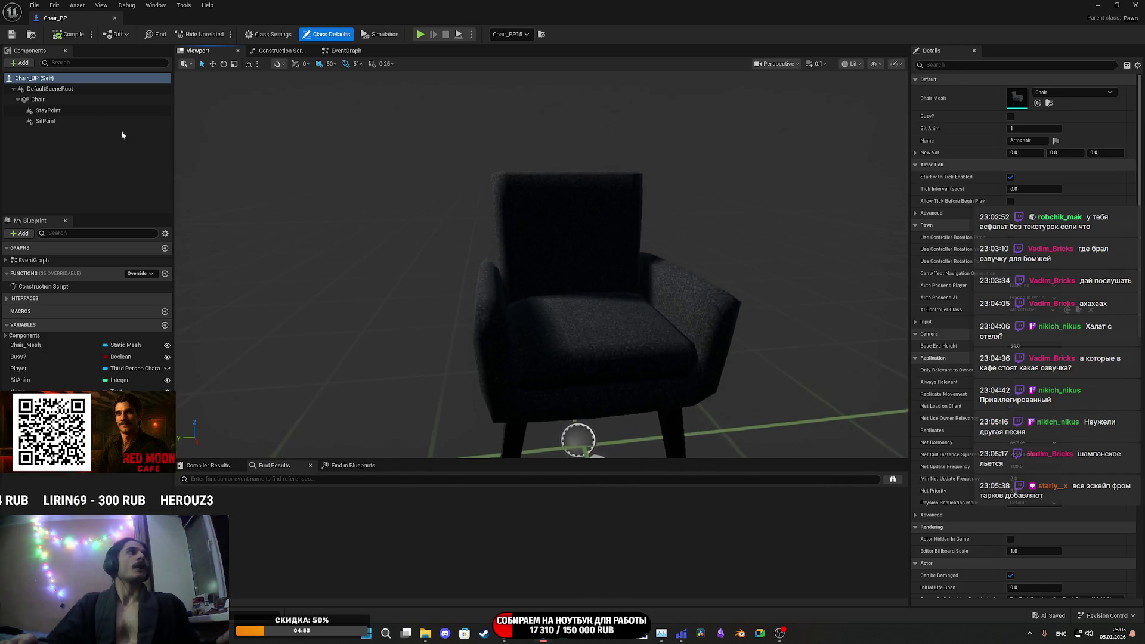
double_click(59, 121)
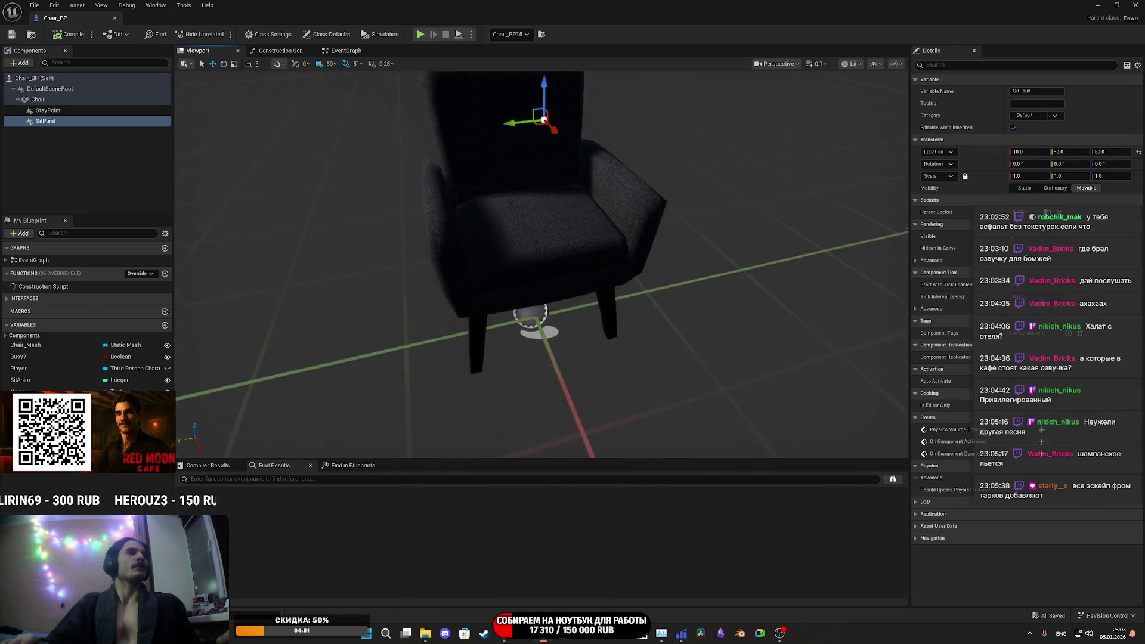
left_click_drag(543, 119, 574, 215)
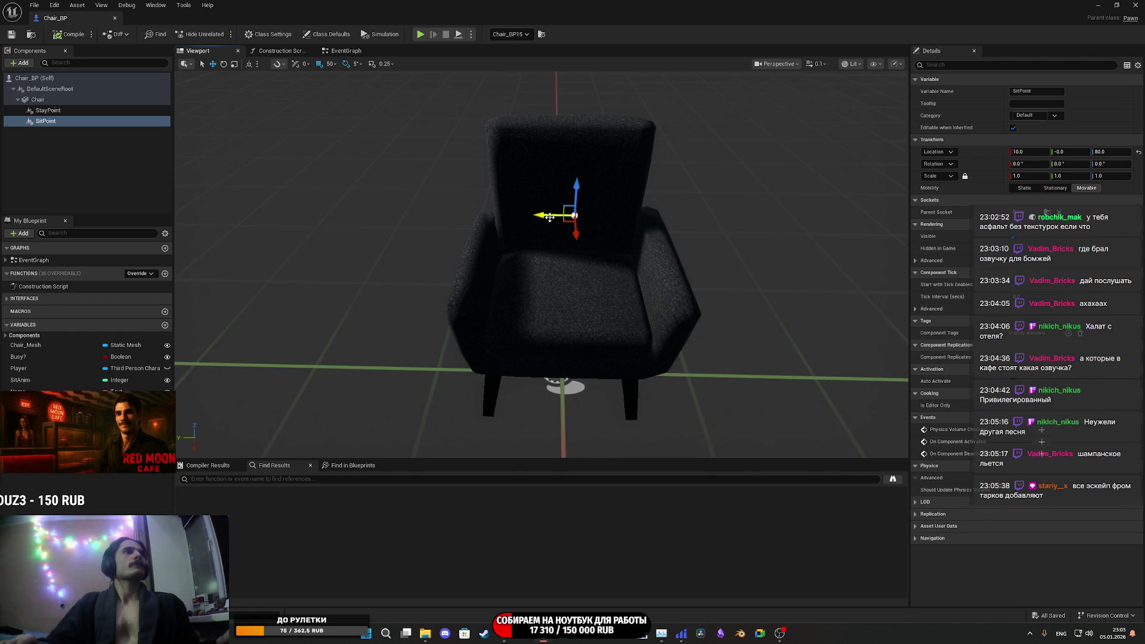
mouse_move(529, 218)
left_mouse_down()
mouse_move(466, 230)
mouse_move(385, 218)
mouse_move(564, 234)
mouse_move(358, 213)
left_mouse_up()
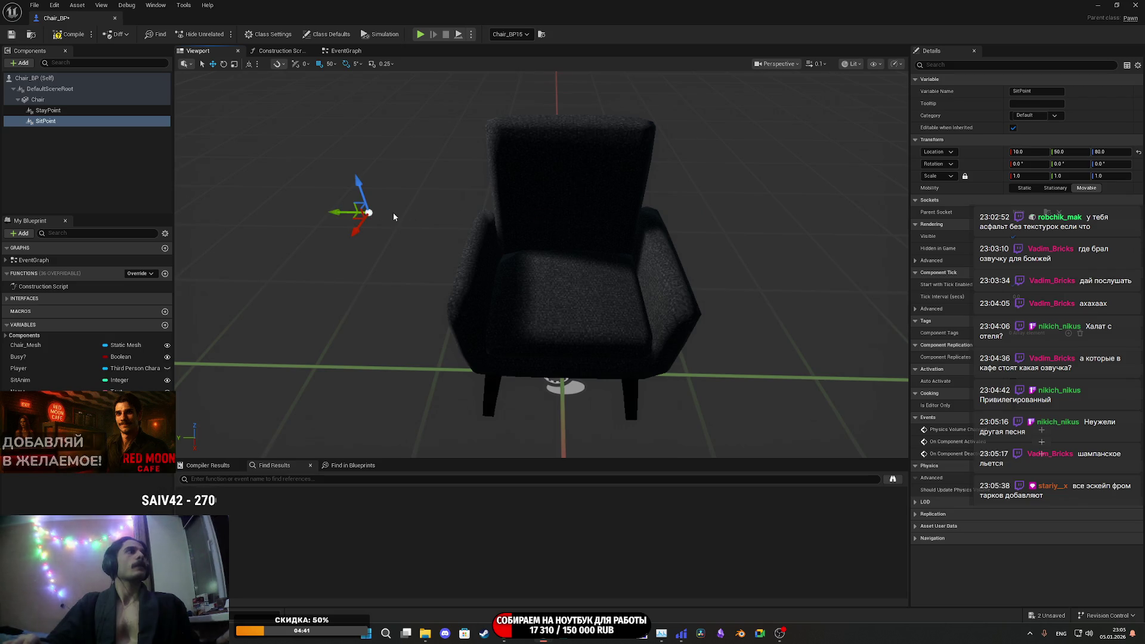
left_click_drag(349, 217, 503, 221)
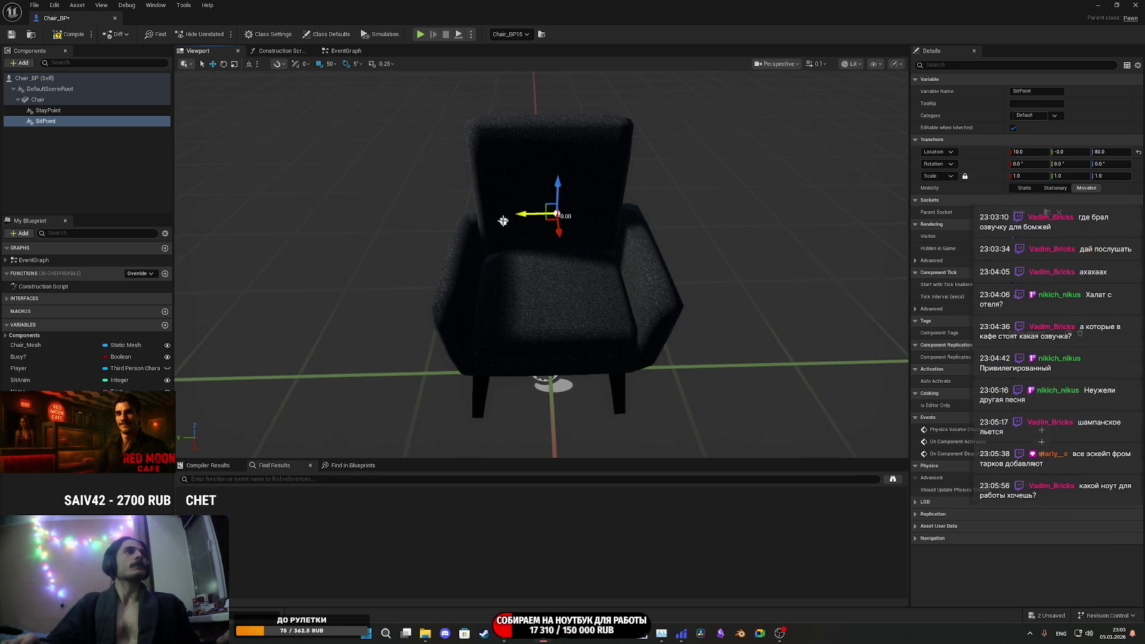
- Rename the SitPoint component to SitPointGG
left_click(53, 123)
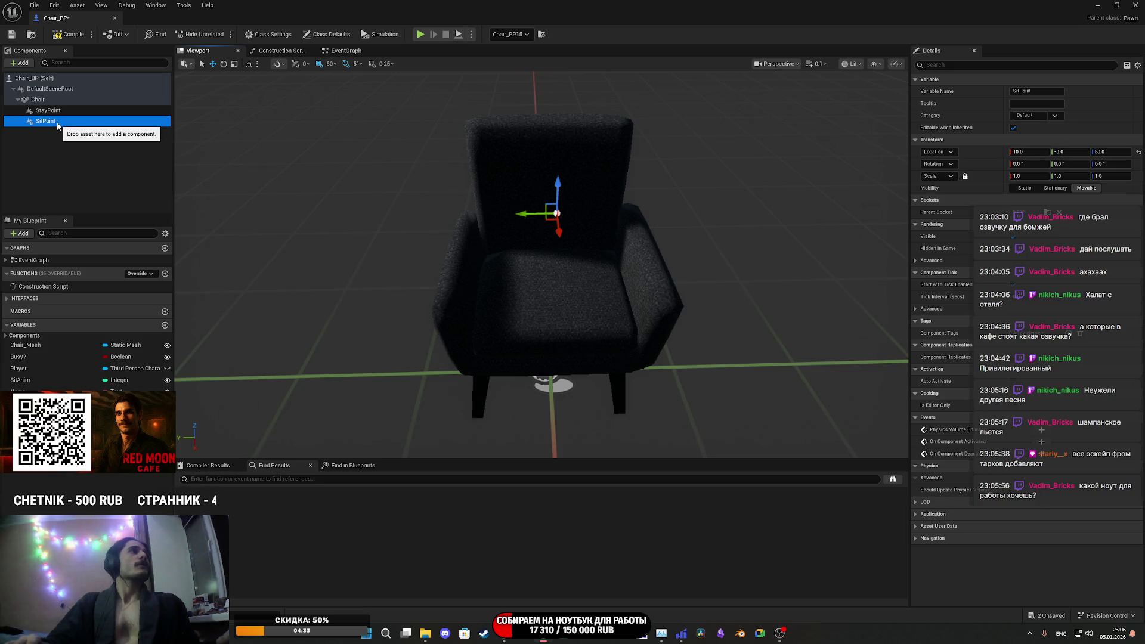
left_click(50, 121)
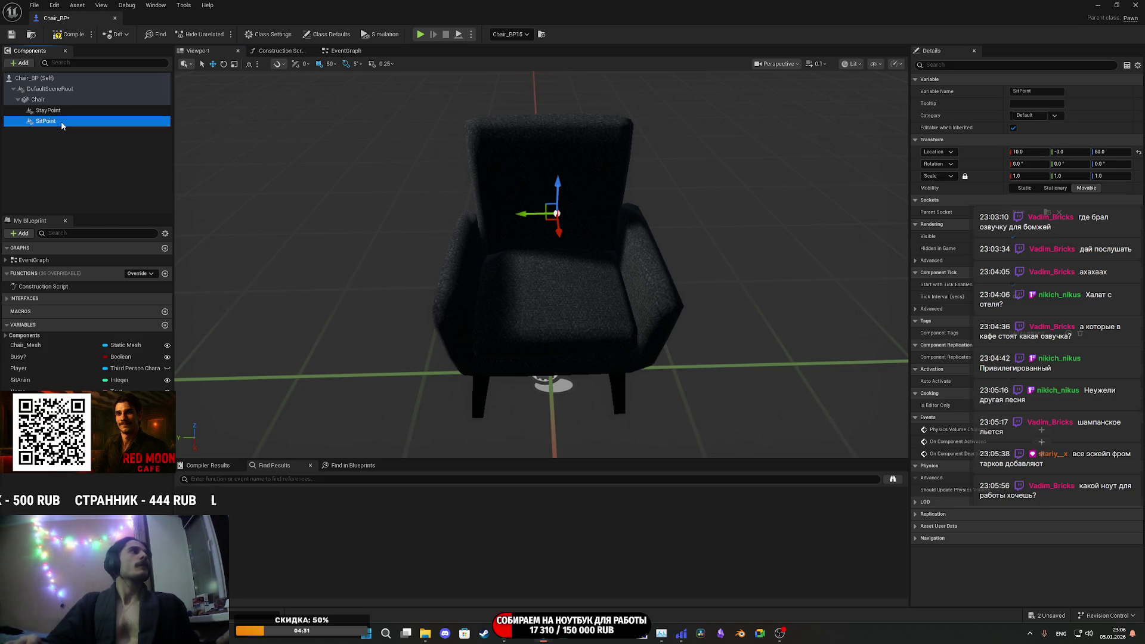
key("End")
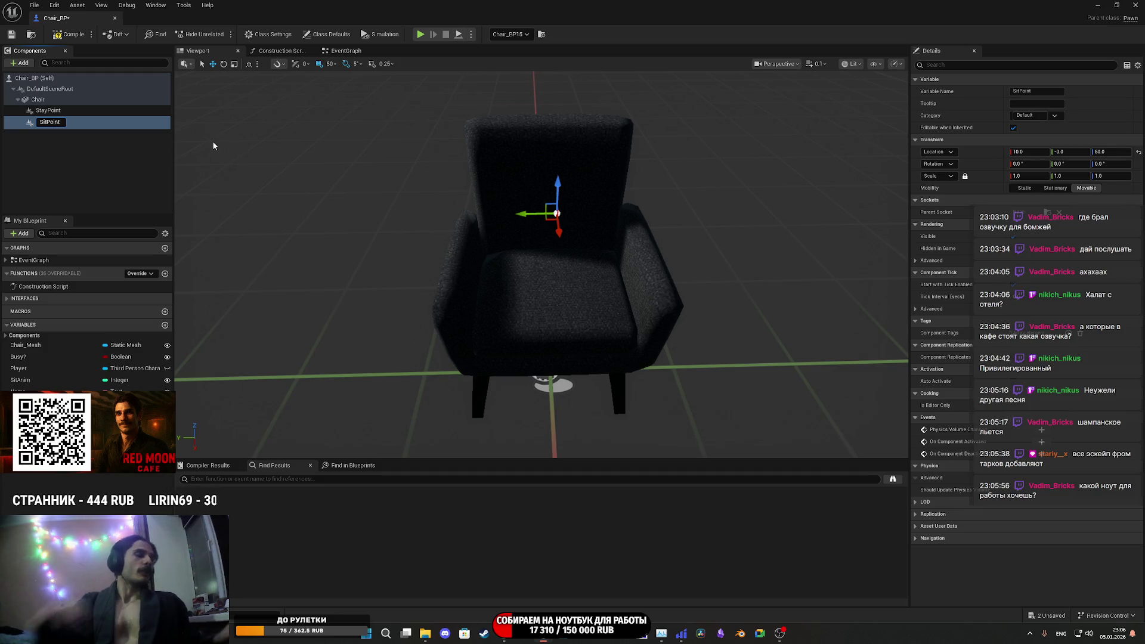
type("GG")
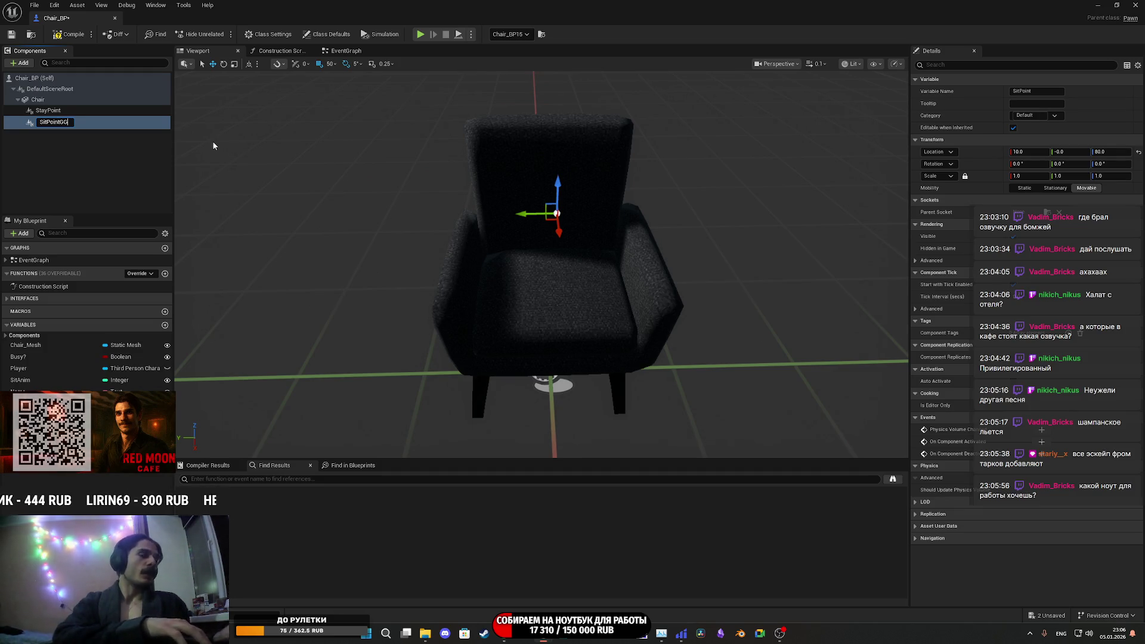
key("Return")
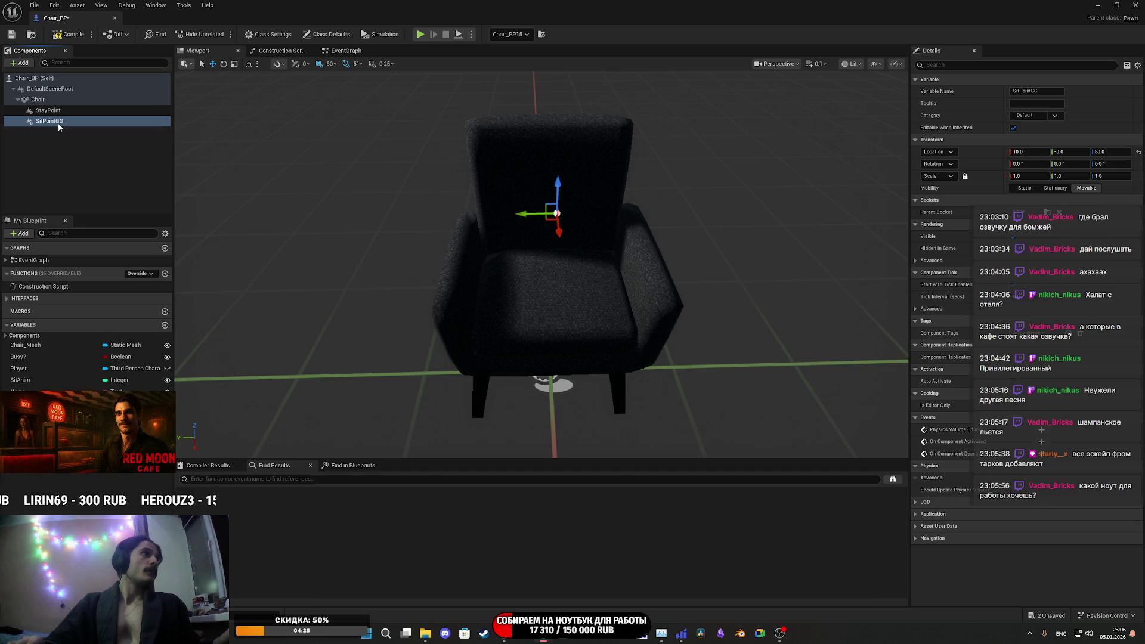
- Duplicate SitPointGG and name the copy SitPointAI
right_click(59, 122)
left_click(100, 209)
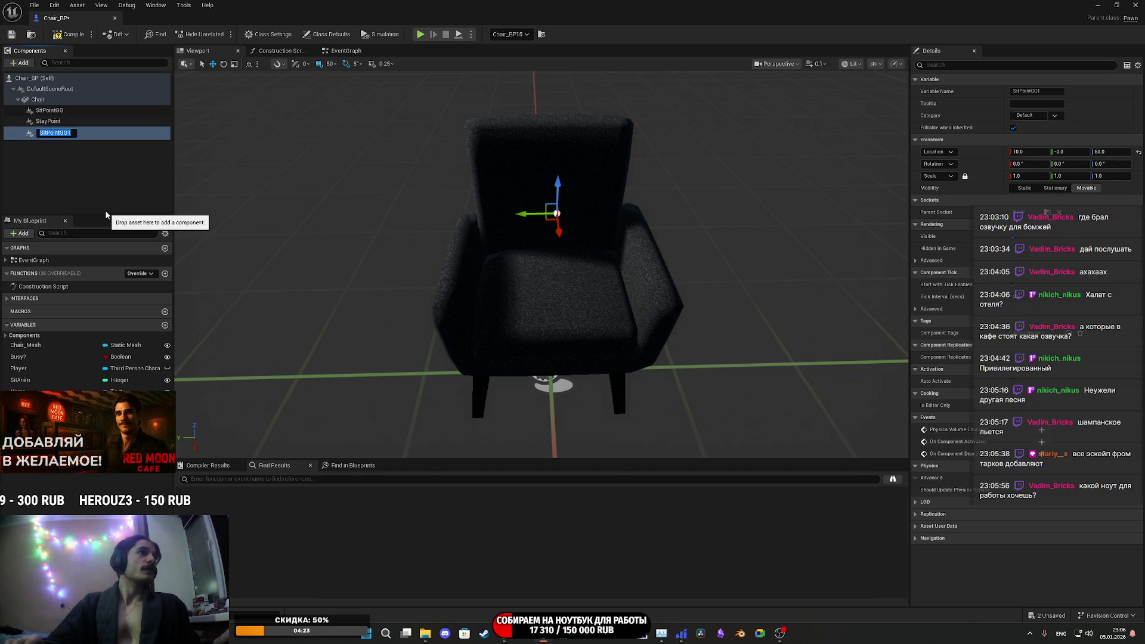
type("SitPoint")
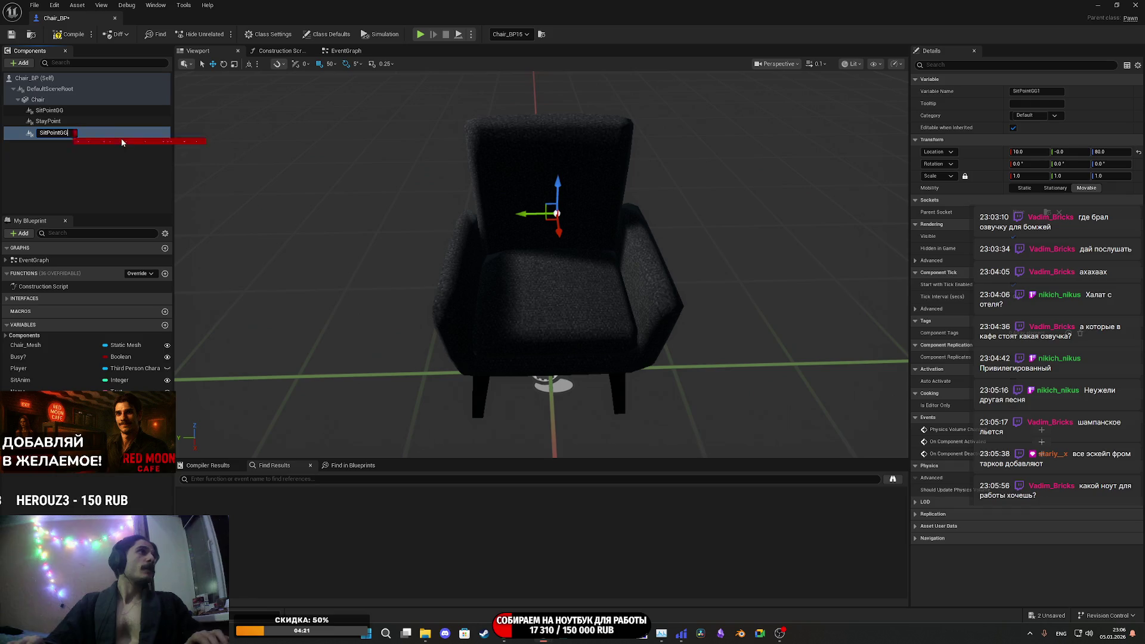
type("AI")
key("Return")
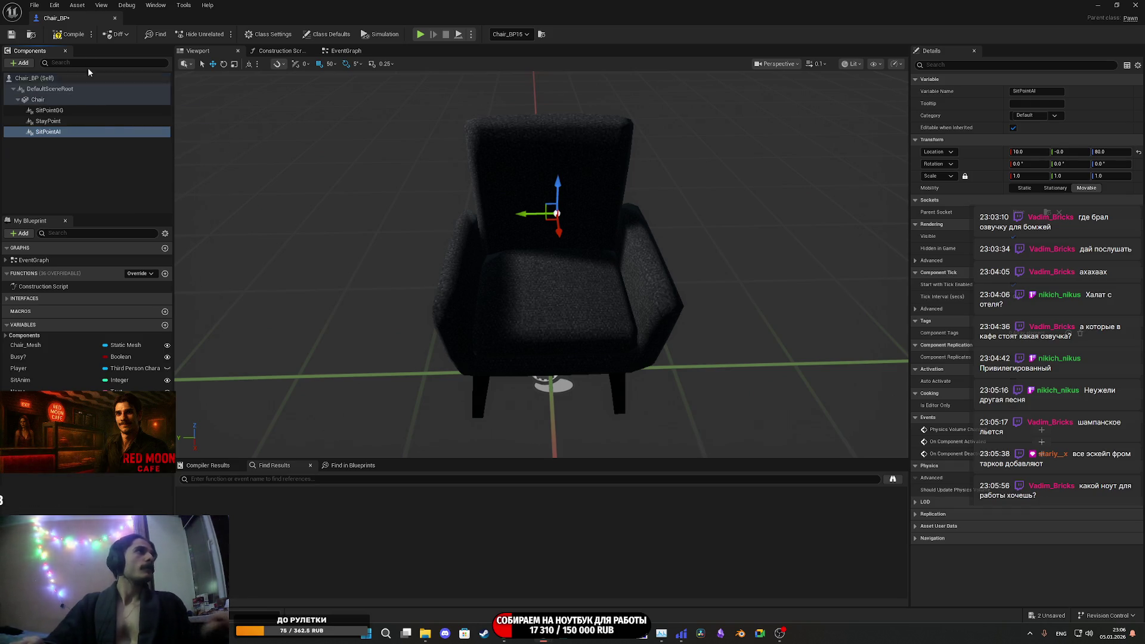
- Compile Chair_BP with the new SitPointGG and SitPointAI components
left_click(67, 36)
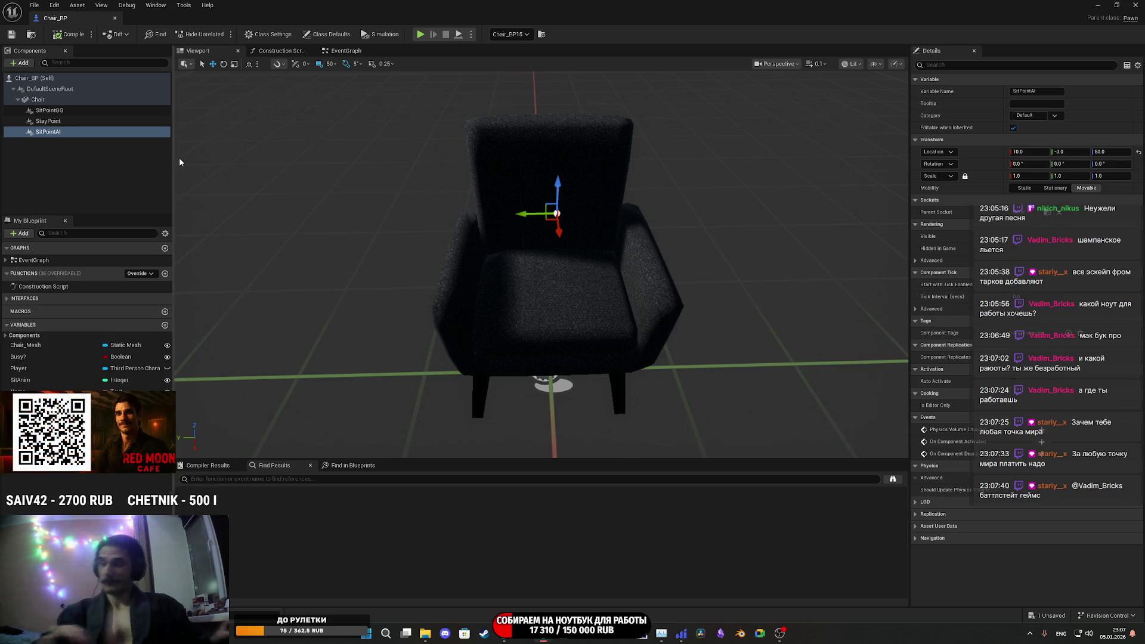
- Maximize the Chair_BP editor and open its EventGraph
mouse_move(433, 5)
left_mouse_down()
mouse_move(471, 72)
mouse_move(455, 198)
mouse_move(402, 214)
left_mouse_up()
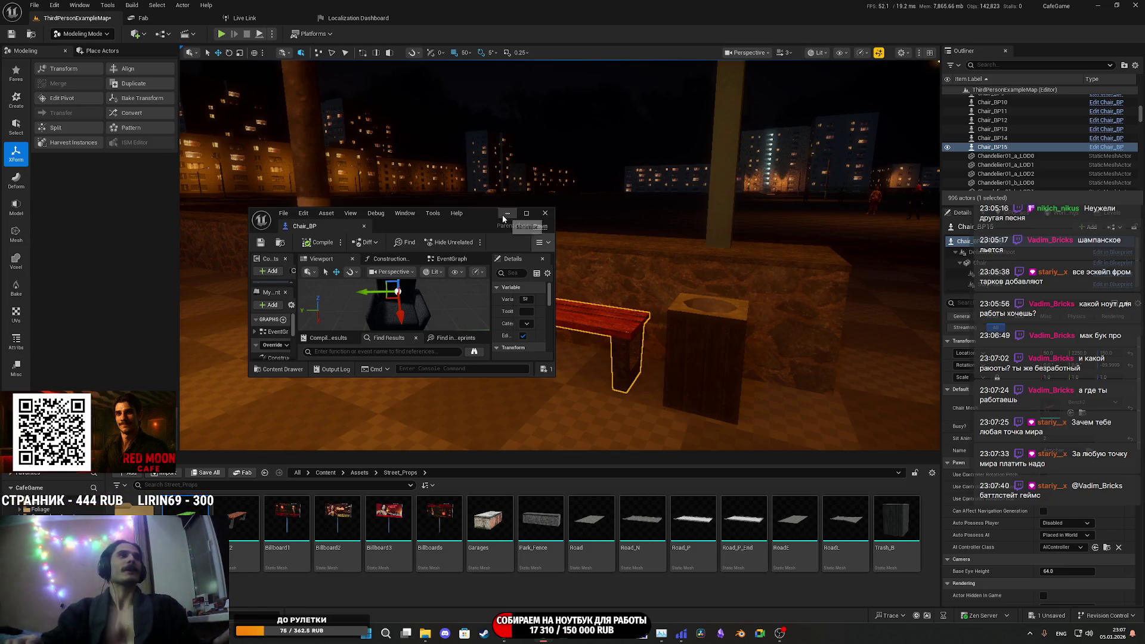
double_click(480, 215)
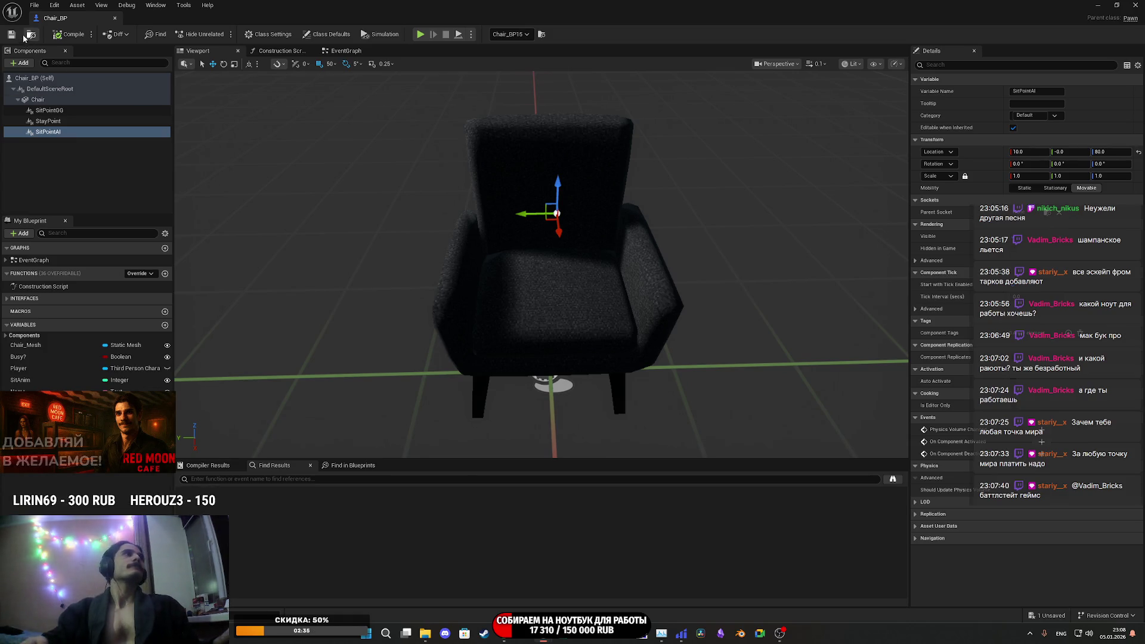
left_click(343, 51)
scroll(520, 291, "down", 6)
scroll(519, 291, "up", 8)
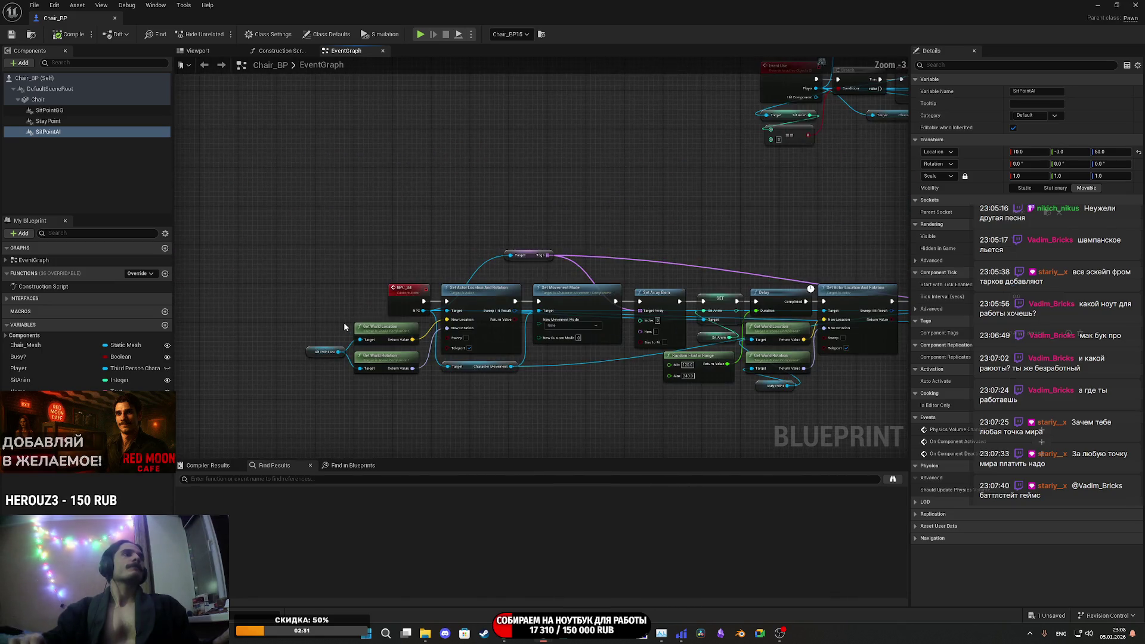
scroll(582, 268, "down", 5)
scroll(581, 268, "up", 6)
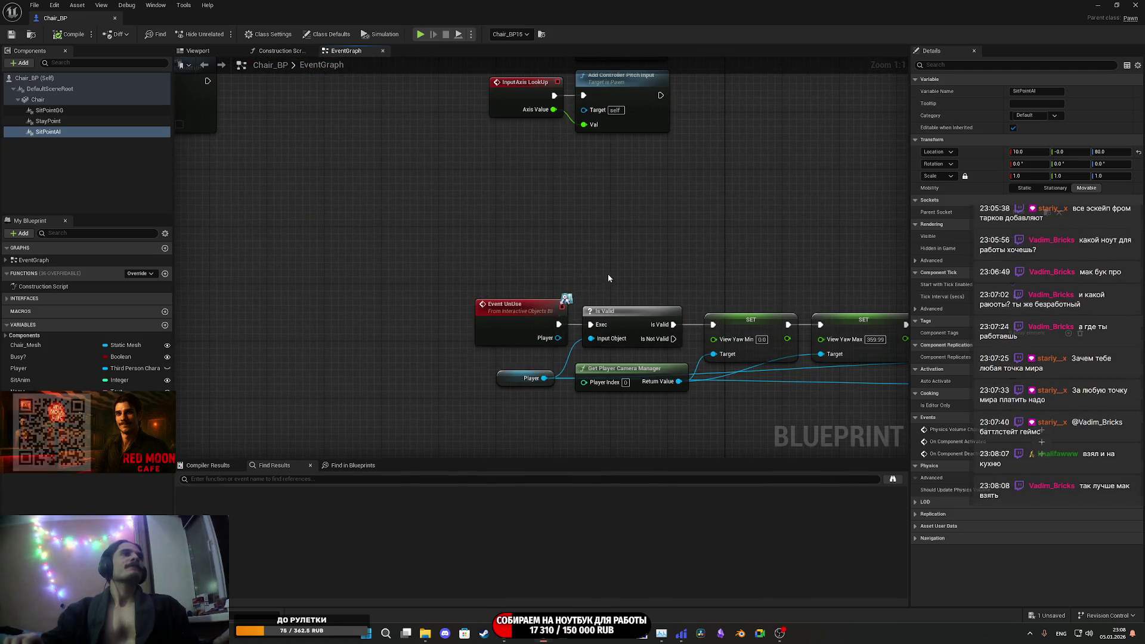
scroll(607, 275, "down", 5)
scroll(583, 239, "up", 2)
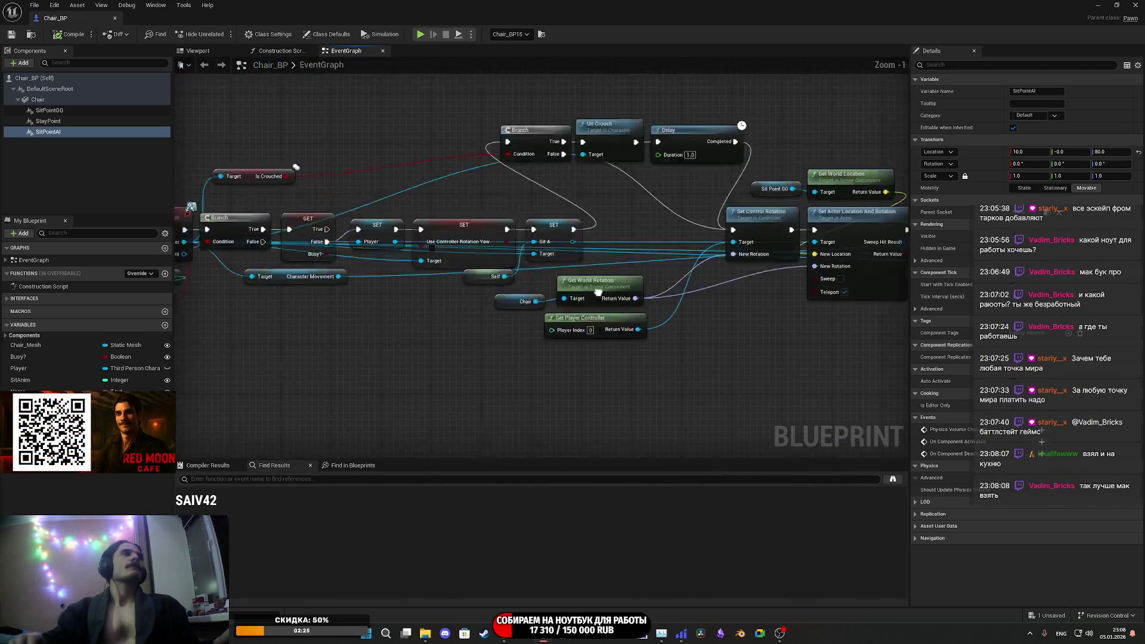
left_click_drag(360, 272, 265, 318)
scroll(431, 273, "down", 9)
scroll(431, 273, "up", 10)
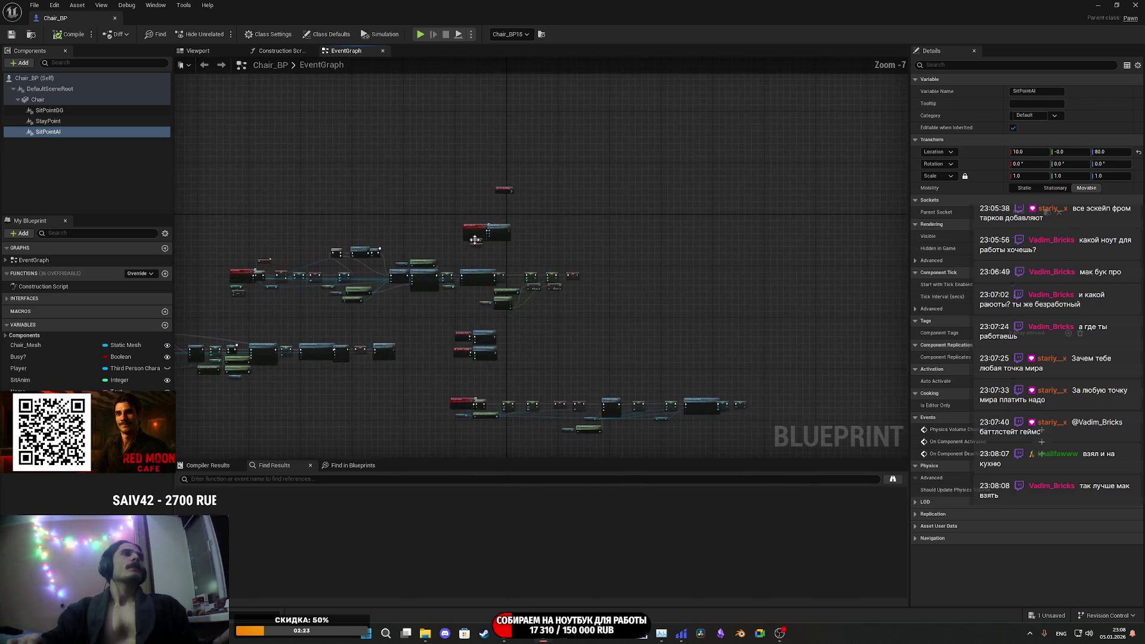
scroll(513, 179, "down", 6)
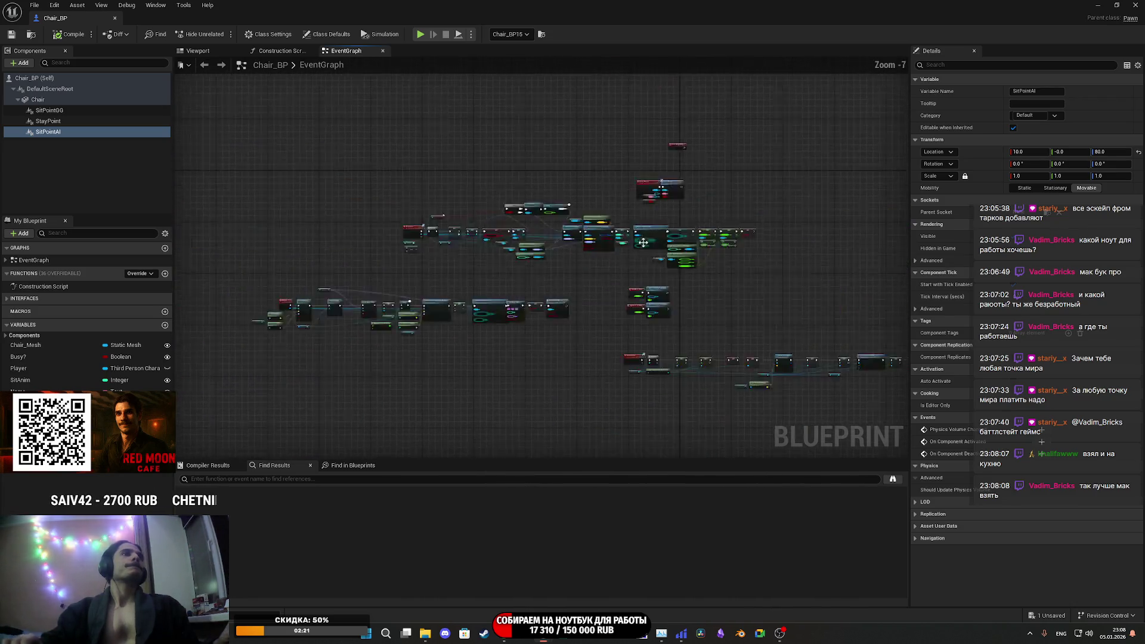
scroll(610, 200, "up", 8)
- Move the Stay Point node in the NPC_Sit chain slightly lower-left
mouse_move(610, 200)
left_mouse_down()
mouse_move(745, 170)
mouse_move(859, 311)
mouse_move(884, 319)
left_mouse_up()
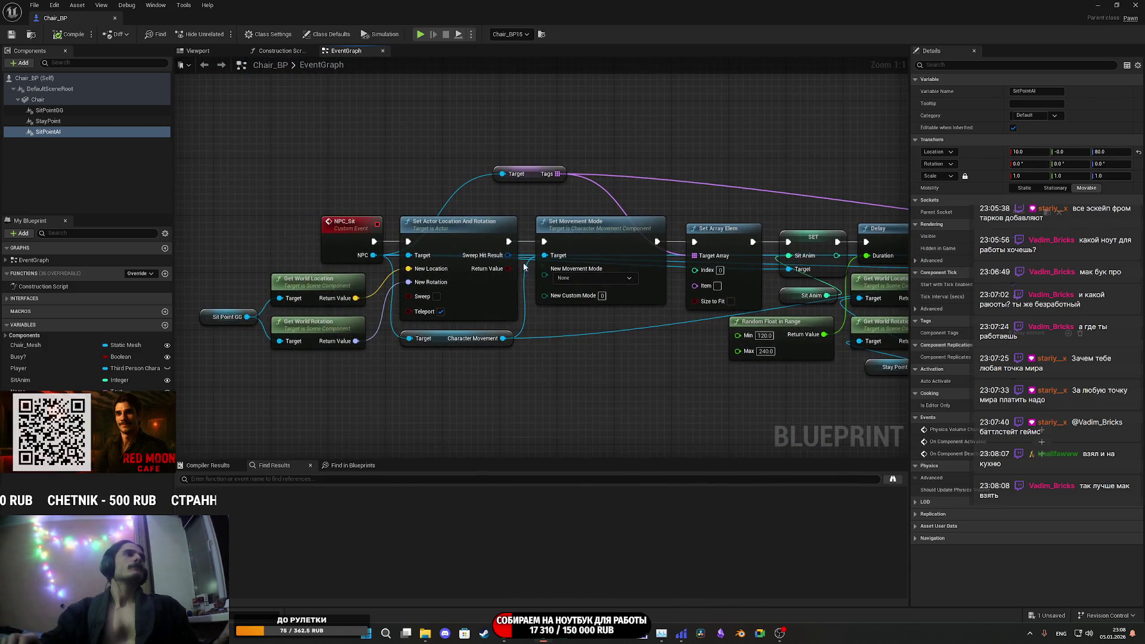
mouse_move(415, 187)
left_mouse_down()
mouse_move(139, 197)
mouse_move(245, 207)
left_mouse_up()
mouse_move(696, 382)
left_mouse_down()
mouse_move(684, 399)
mouse_move(617, 411)
mouse_move(617, 395)
left_mouse_up()
mouse_move(782, 389)
left_mouse_down()
mouse_move(458, 382)
mouse_move(665, 386)
left_mouse_up()
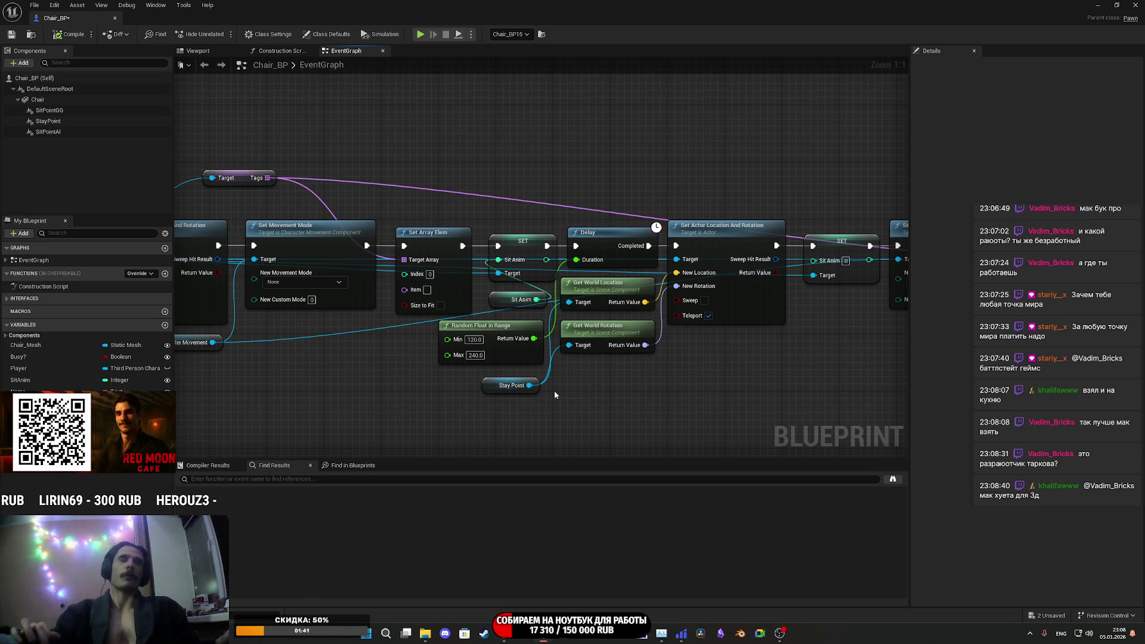
left_click_drag(628, 382, 653, 371)
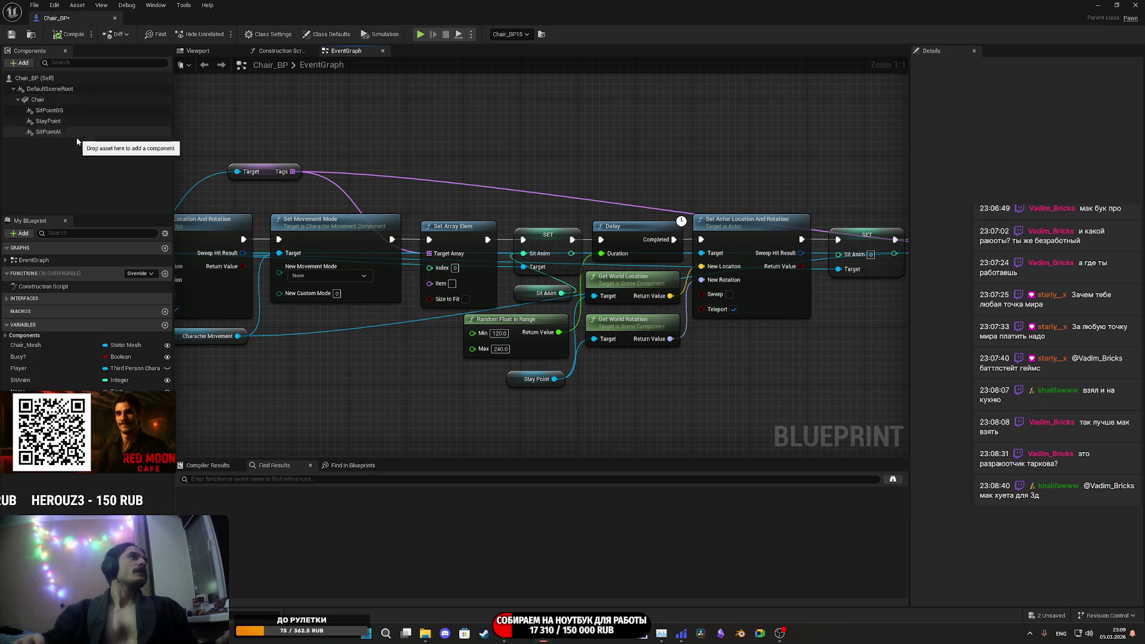
- Duplicate the StayPoint component and rename the original to StayPointGG
right_click(59, 122)
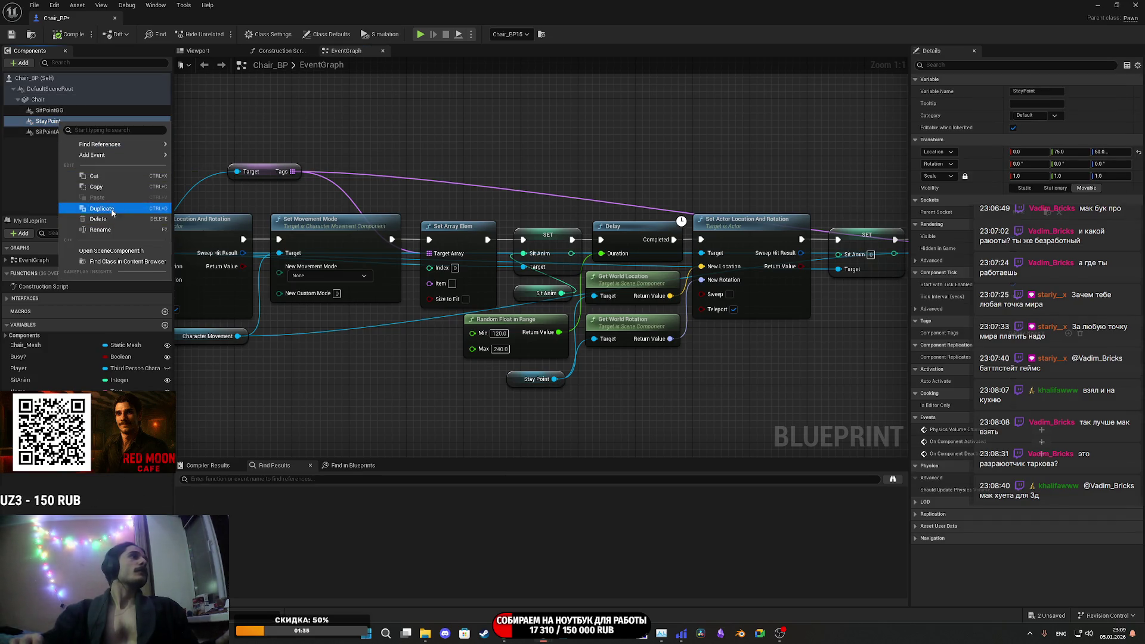
left_click(101, 209)
left_click(58, 144)
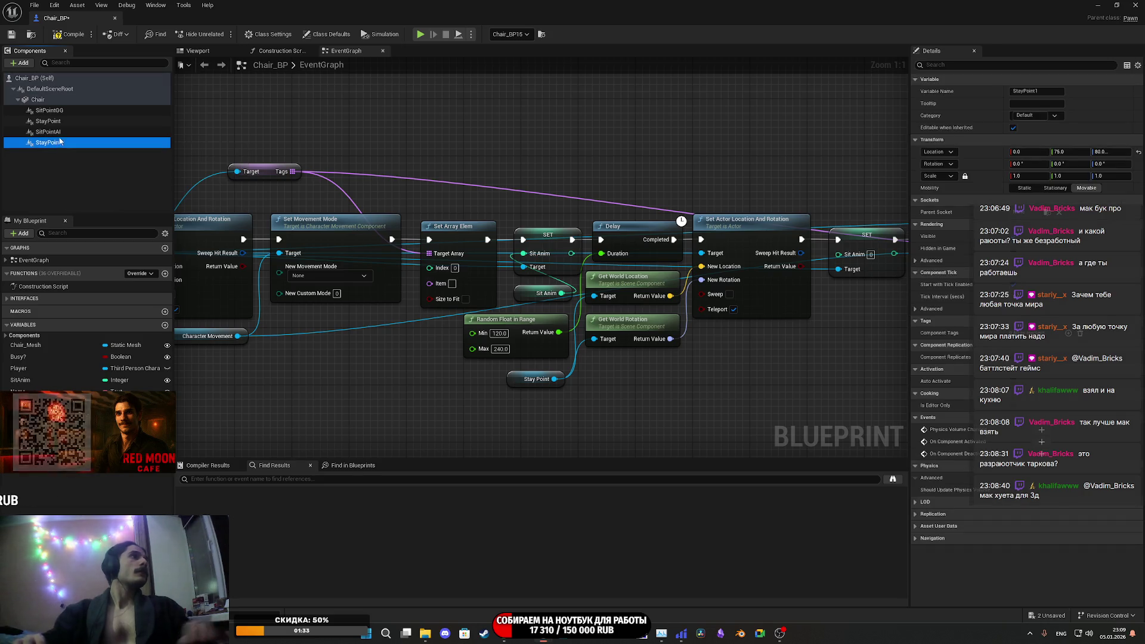
left_click(62, 122)
key("F2")
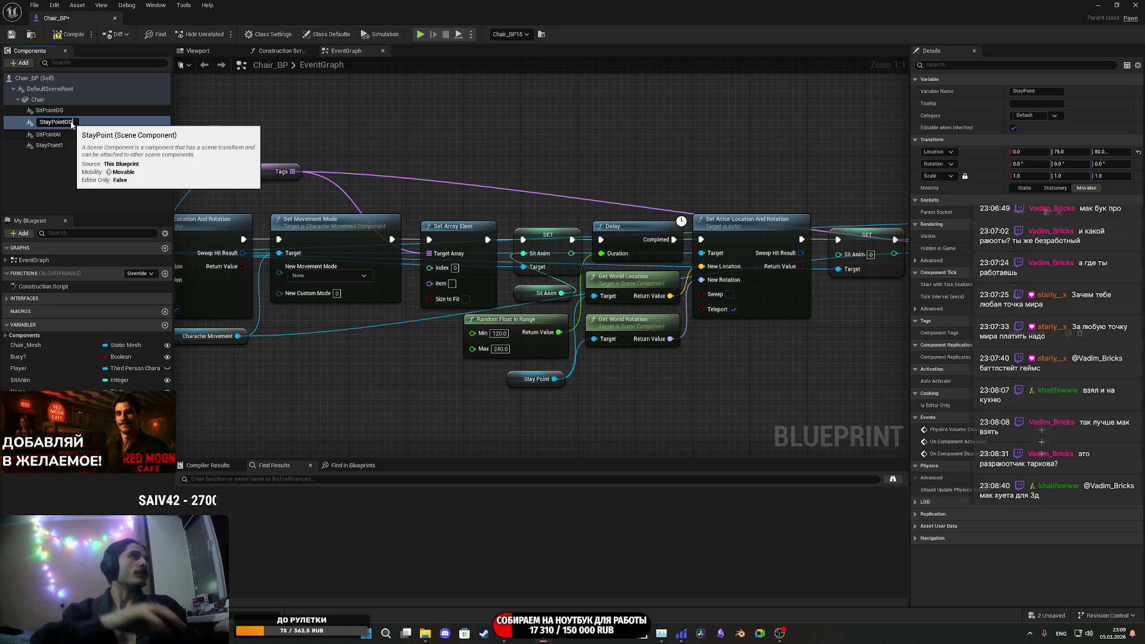
key("Return")
- Rename the StayPoint1 copy to StayPointAI and compile Chair_BP
left_click(59, 144)
key("F2")
key("BackSpace")
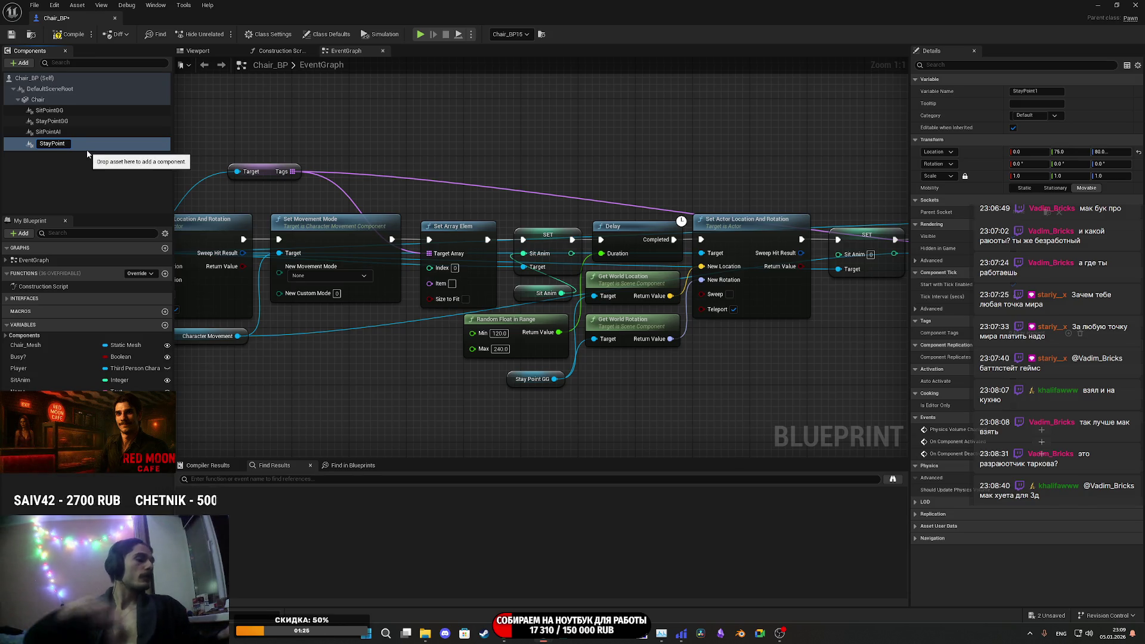
type("AI")
key("Return")
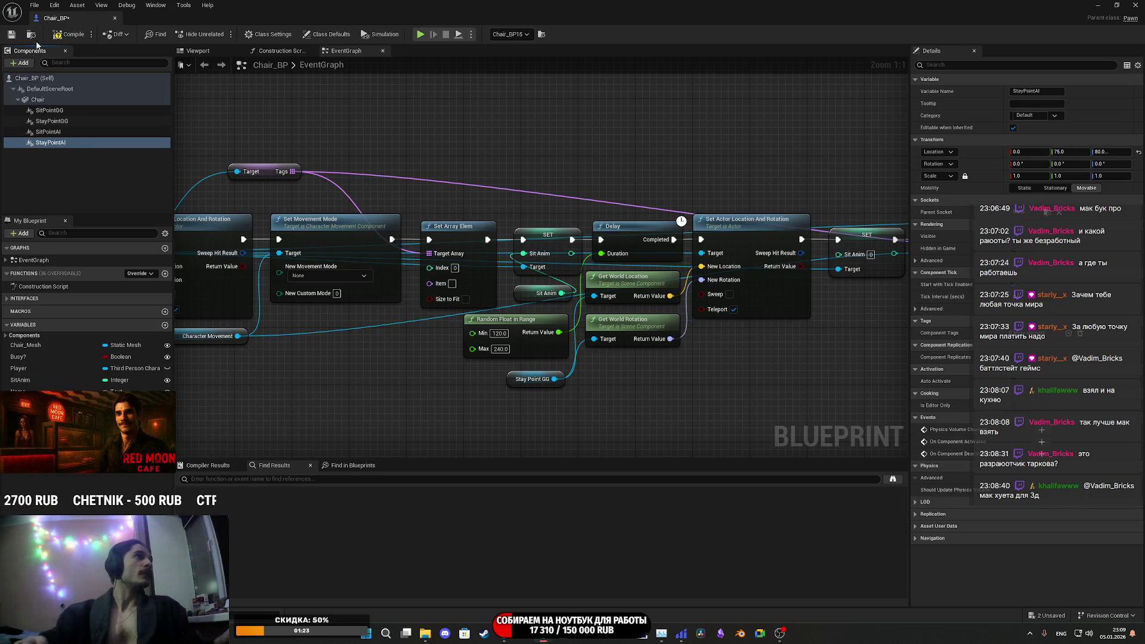
left_click(67, 36)
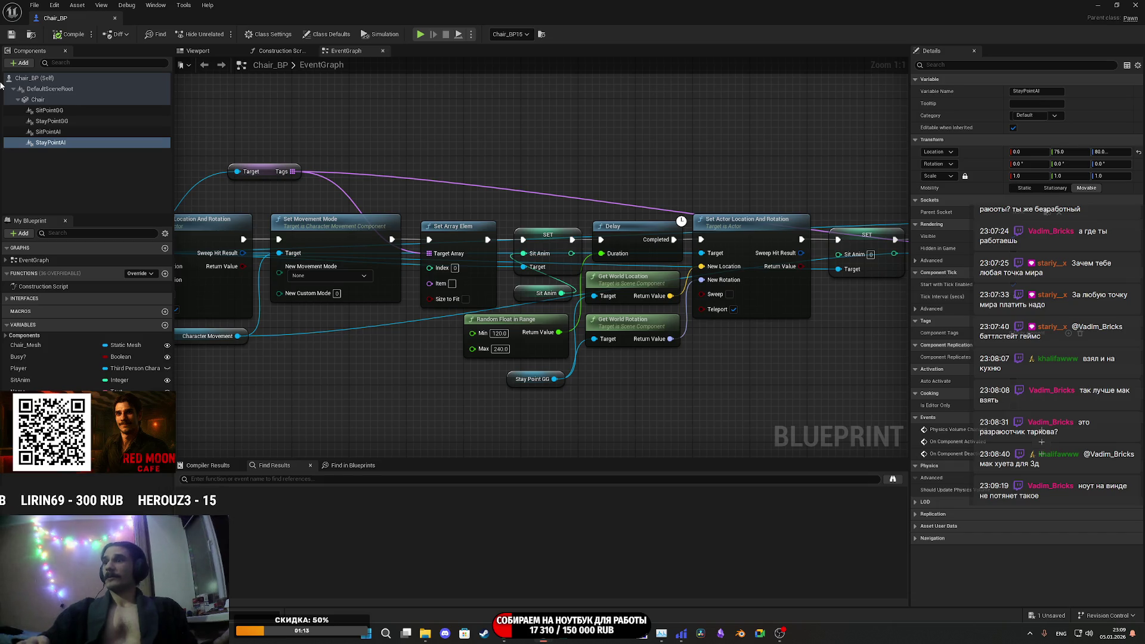
mouse_move(581, 172)
left_mouse_down()
mouse_move(552, 234)
mouse_move(606, 238)
left_mouse_up()
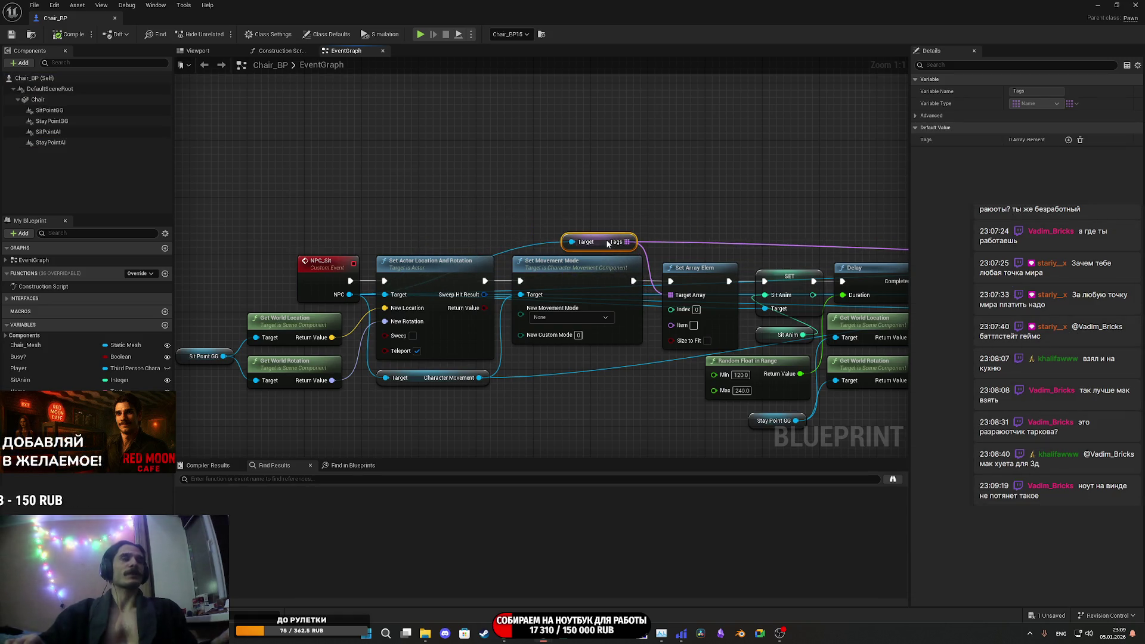
left_click_drag(760, 189, 383, 145)
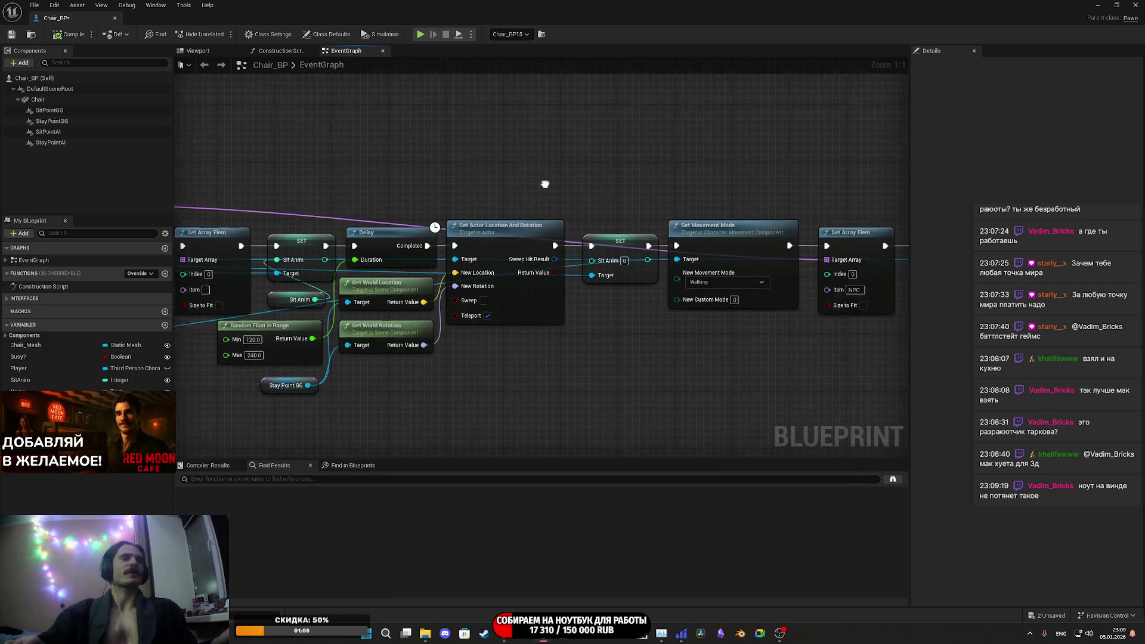
left_click_drag(545, 181, 510, 203)
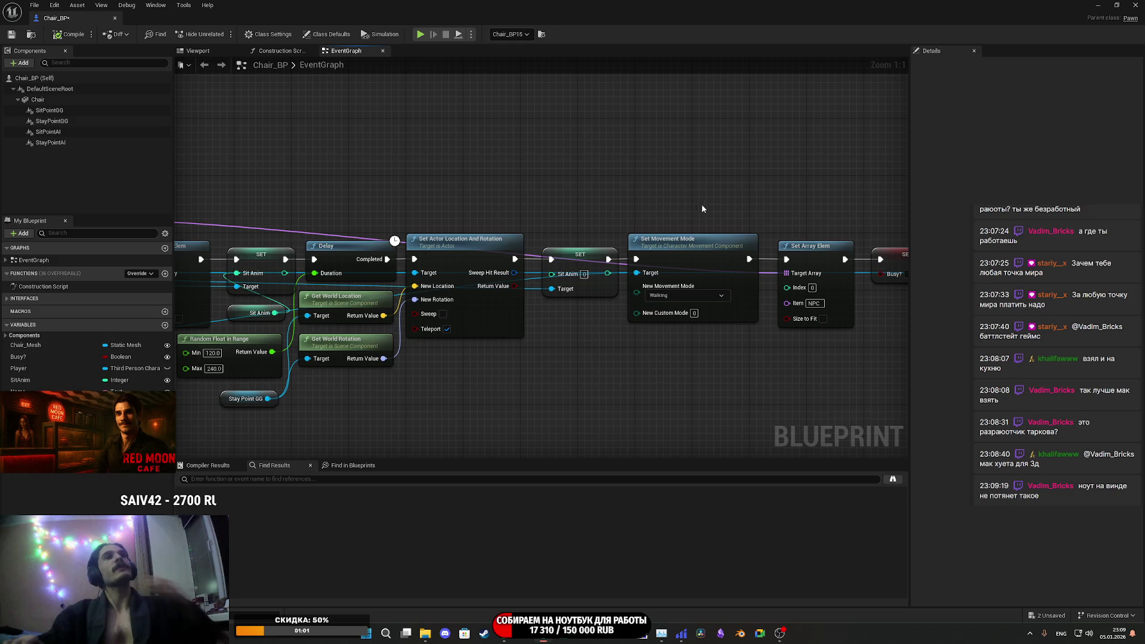
mouse_move(572, 213)
left_mouse_down()
mouse_move(897, 204)
mouse_move(810, 195)
left_mouse_up()
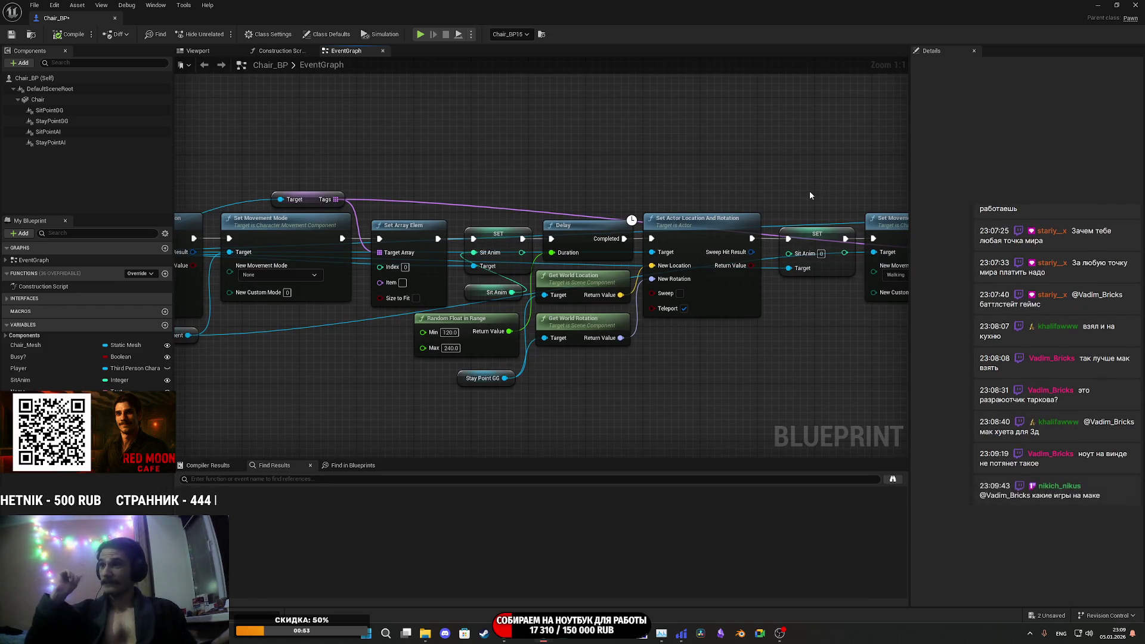
mouse_move(611, 169)
left_mouse_down()
mouse_move(640, 166)
mouse_move(621, 137)
left_mouse_up()
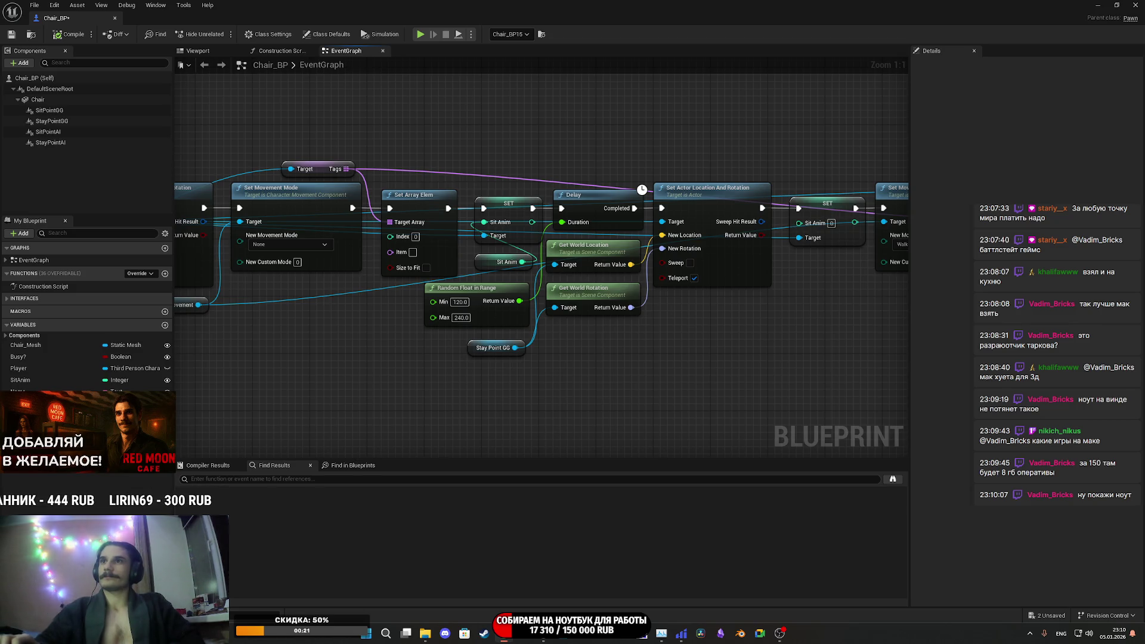
key("alt+Tab")
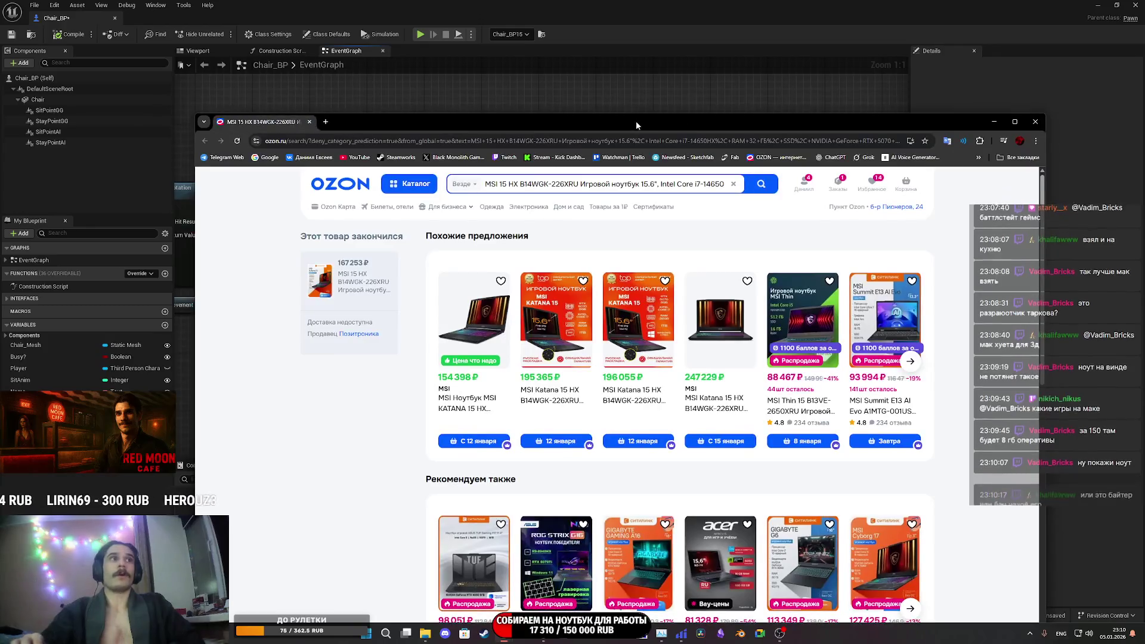
- Maximize Chrome and open the sold-out MSI Katana 15 product page's specifications
double_click(643, 124)
left_click(278, 161)
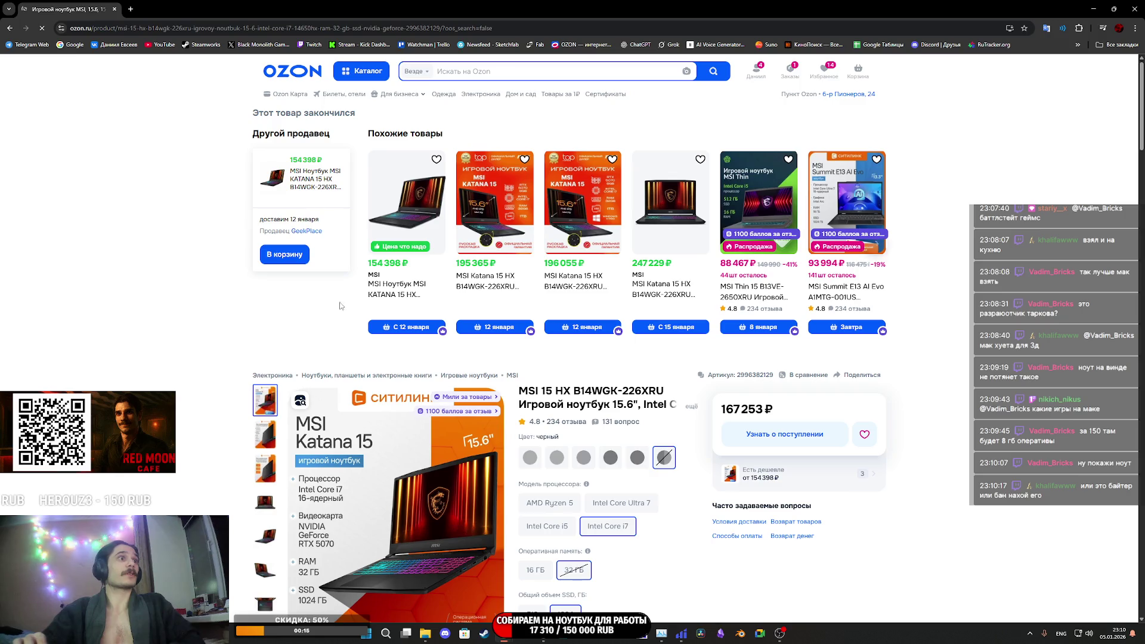
scroll(723, 365, "down", 2)
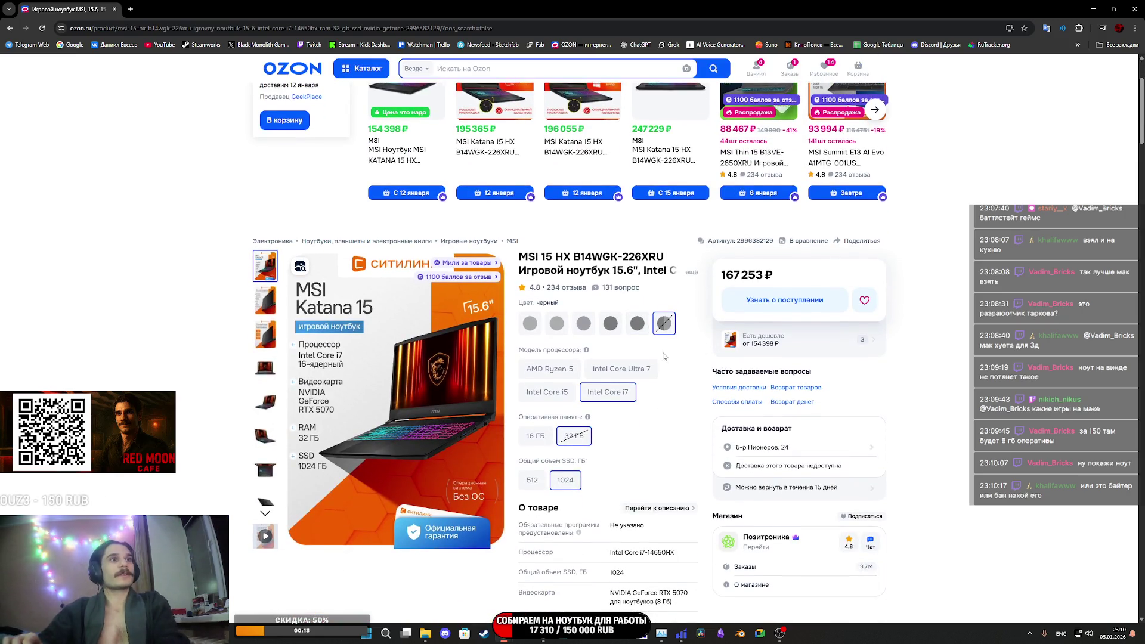
scroll(666, 357, "down", 3)
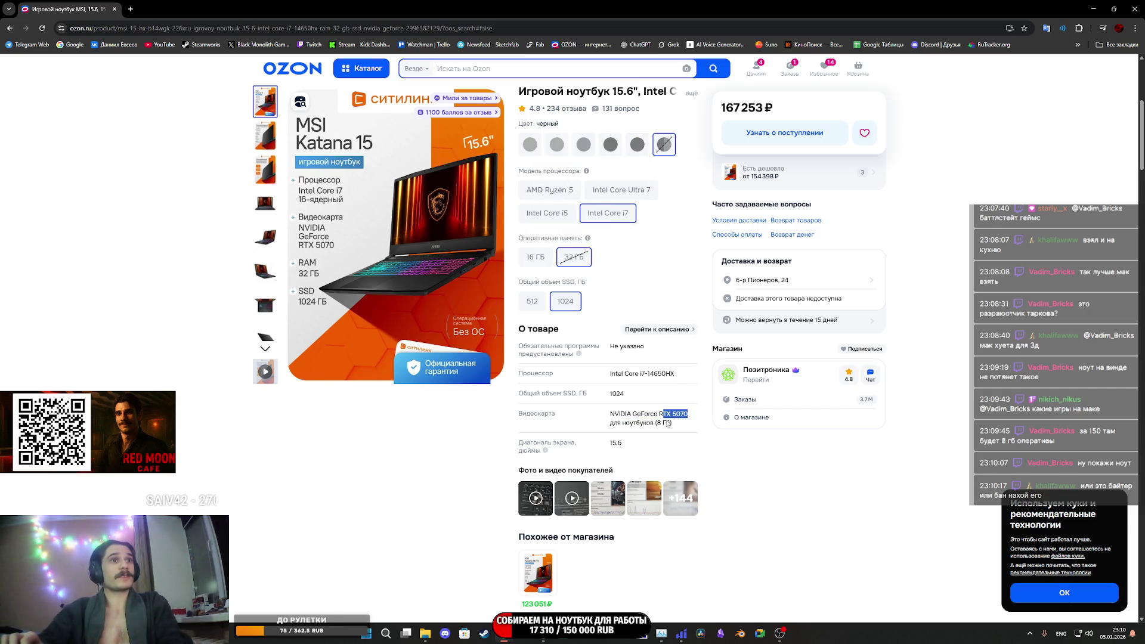
left_click(610, 423)
scroll(608, 373, "down", 2)
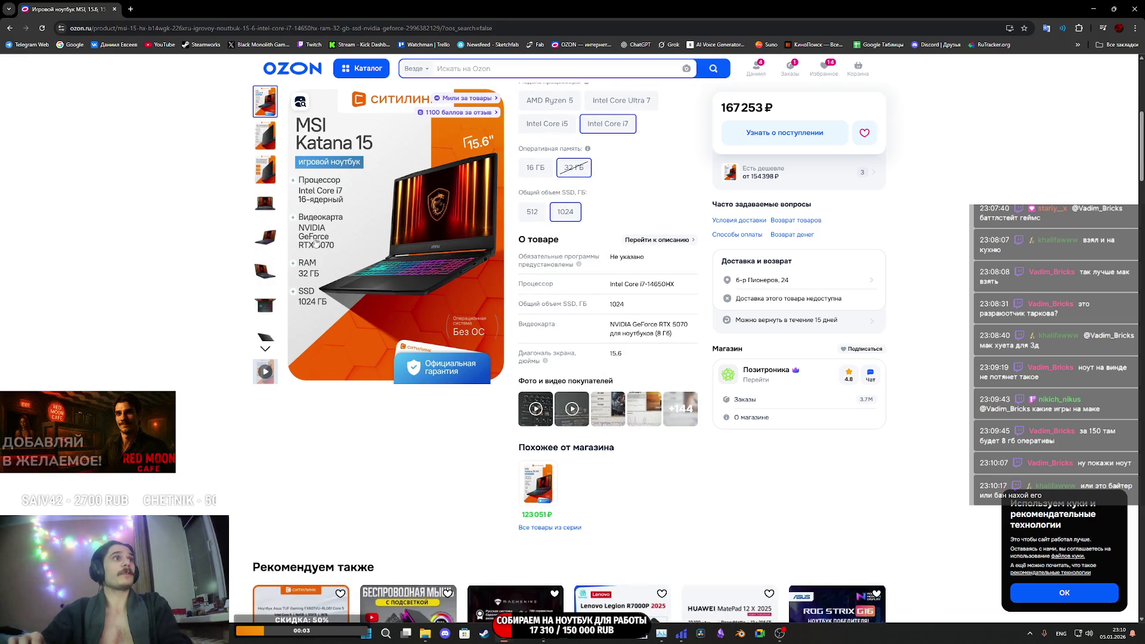
- Scroll through the laptop's buyer reviews, then return to Unreal Engine
scroll(352, 232, "up", 2)
scroll(379, 236, "down", 20)
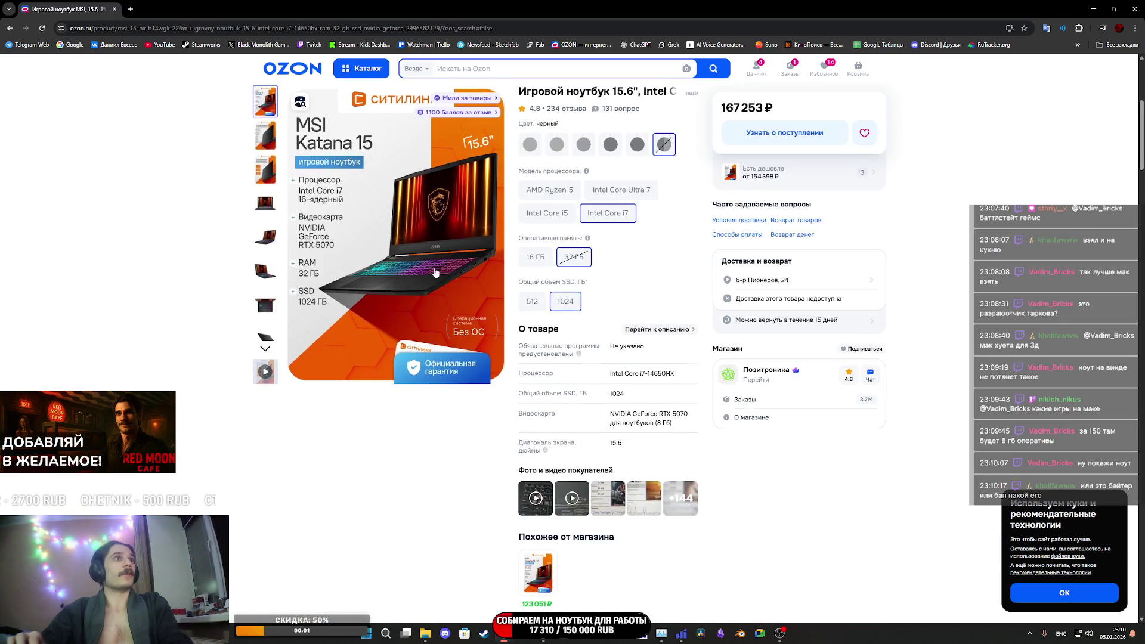
scroll(460, 281, "down", 6)
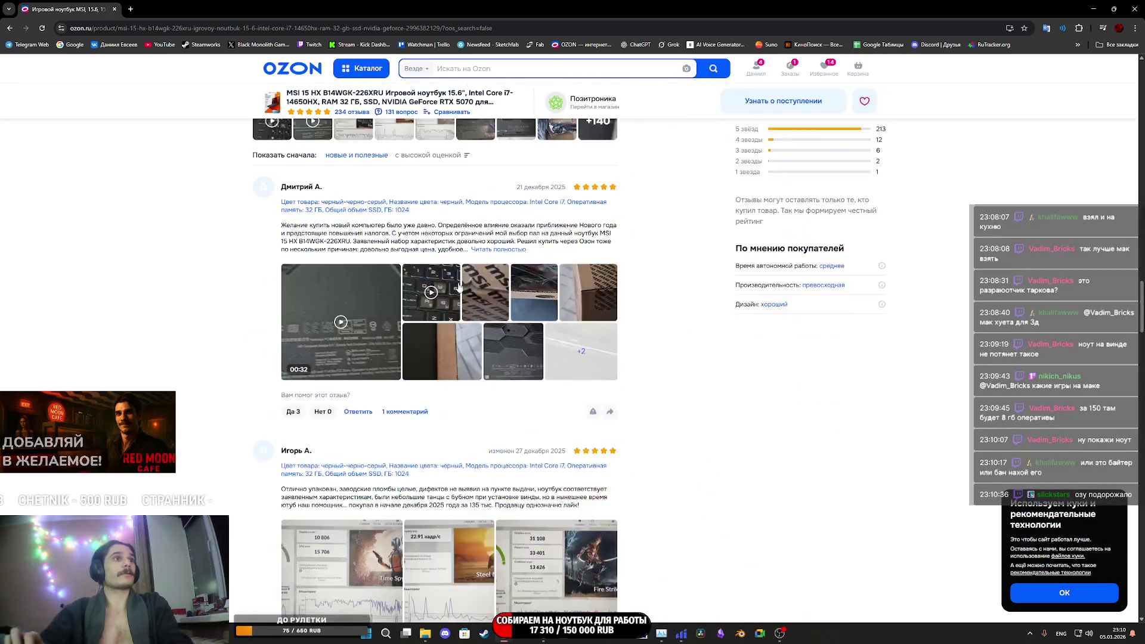
scroll(423, 295, "down", 12)
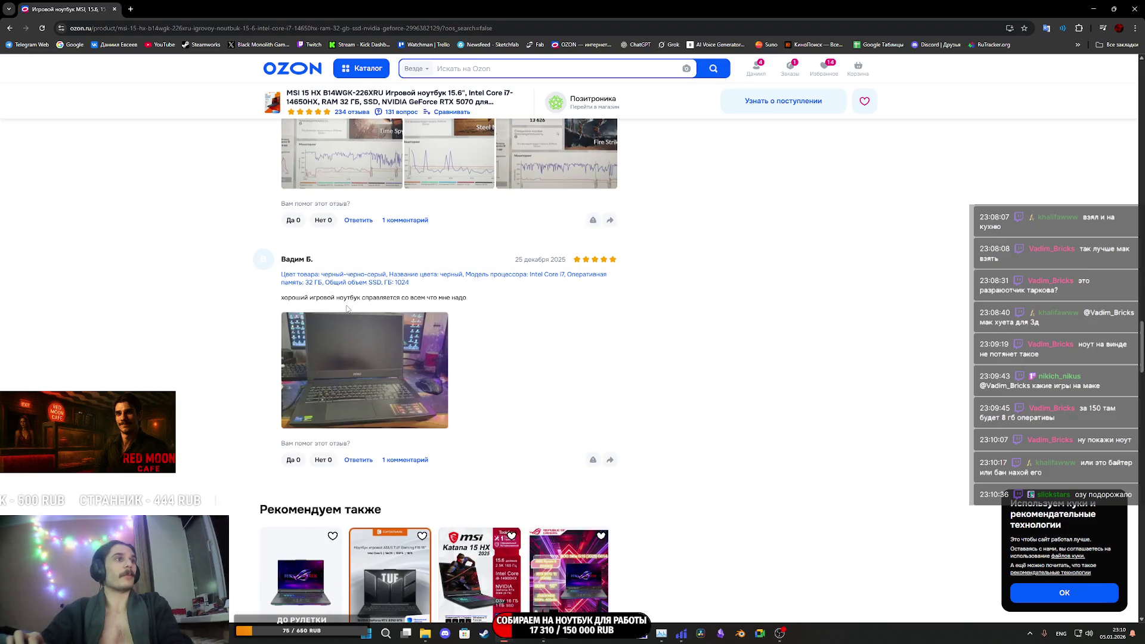
scroll(370, 303, "up", 10)
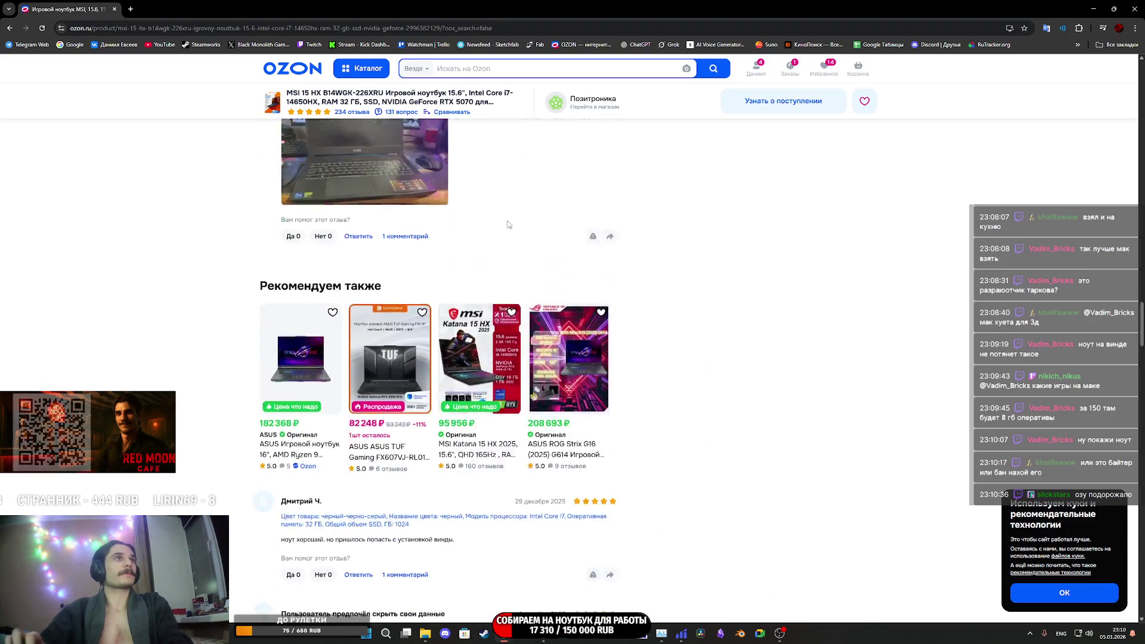
key("alt+Tab")
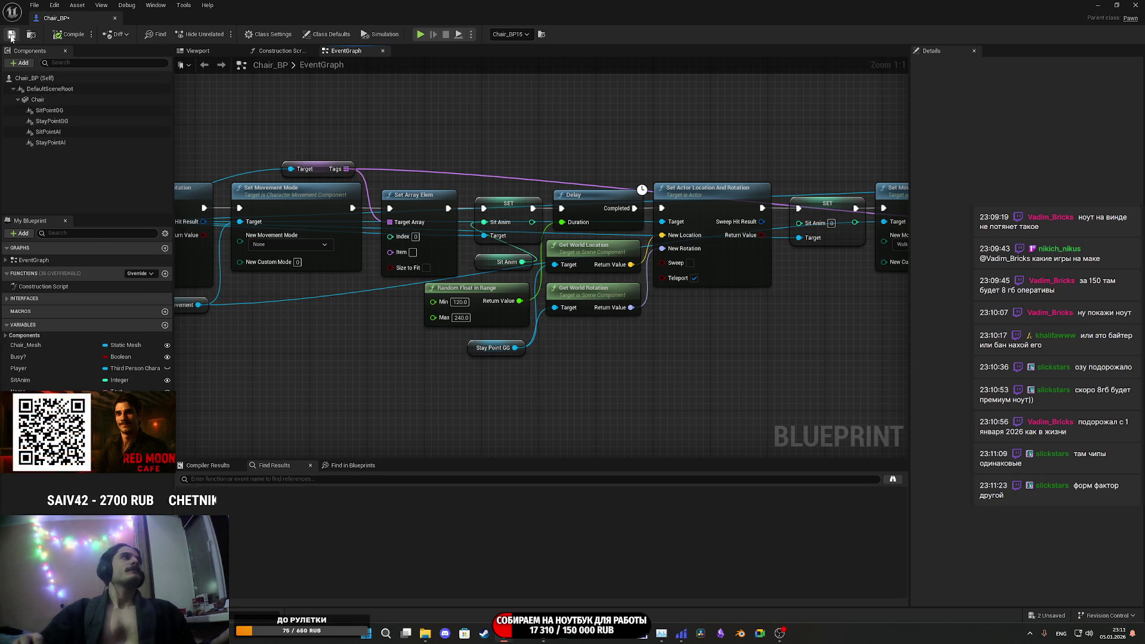
- Pan Chair_BP's event graph to show the NPC_Sit event and its Sit Point GG location/rotation nodes
mouse_move(605, 341)
left_mouse_down()
mouse_move(634, 355)
mouse_move(378, 370)
mouse_move(894, 401)
left_mouse_up()
left_click_drag(674, 401, 898, 398)
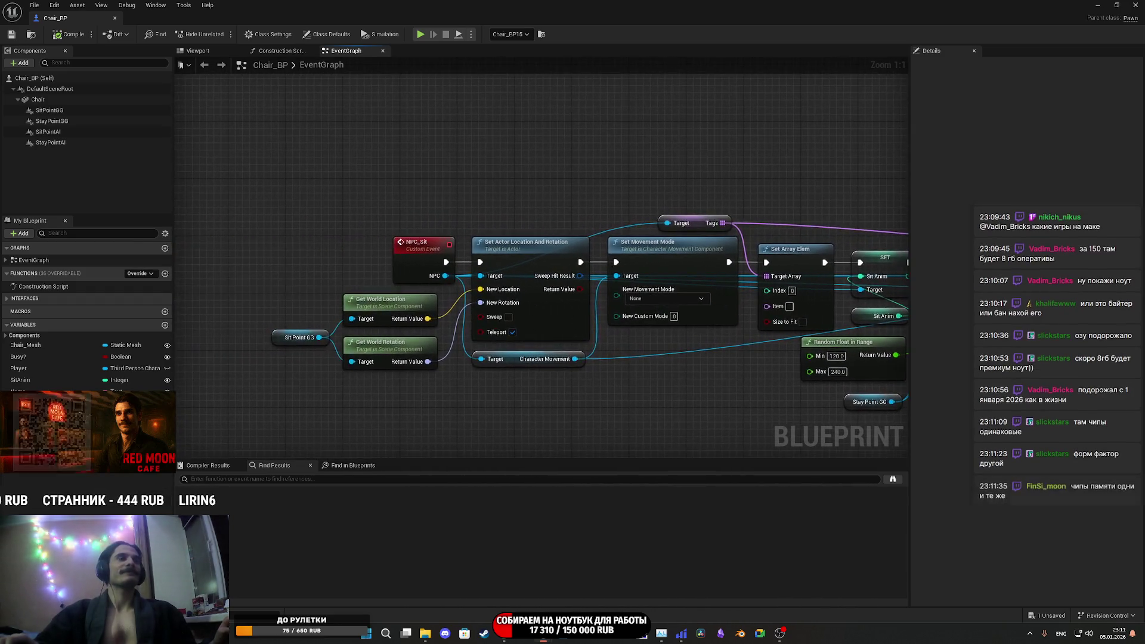
left_click_drag(487, 393, 582, 386)
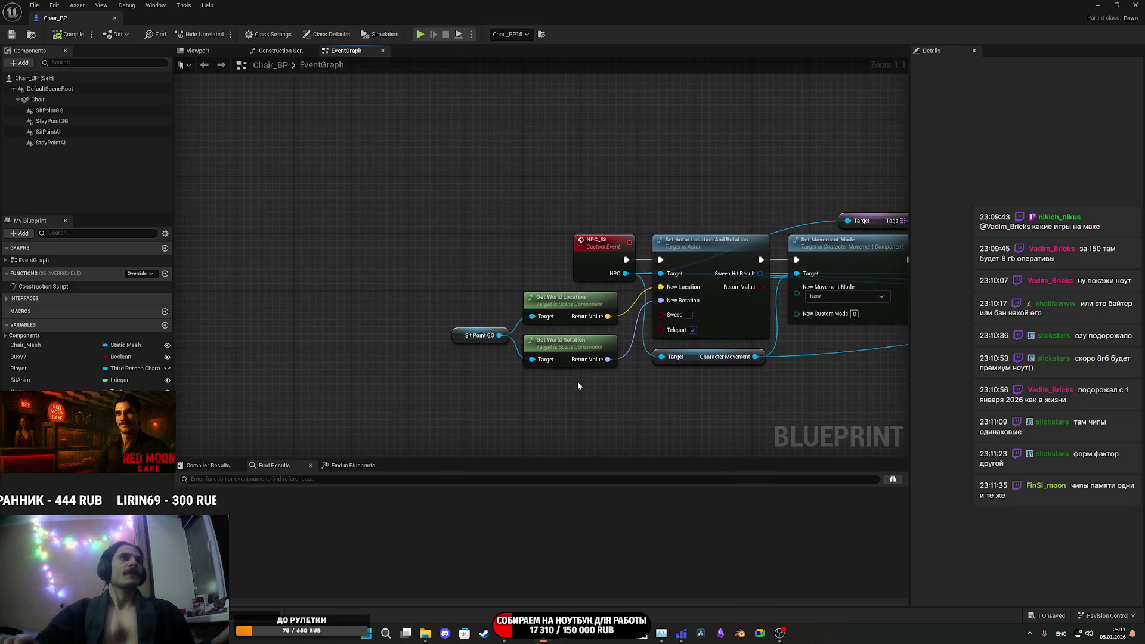
left_click_drag(513, 347, 549, 353)
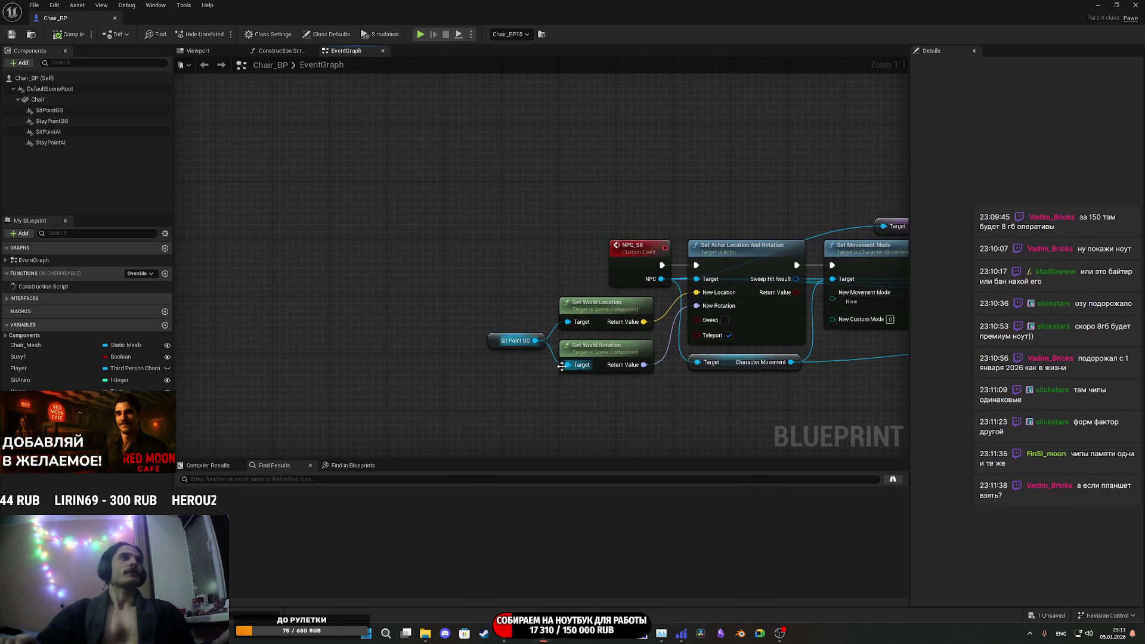
mouse_move(607, 381)
left_mouse_down()
mouse_move(474, 395)
mouse_move(603, 387)
mouse_move(489, 388)
left_mouse_up()
scroll(489, 388, "down", 6)
scroll(656, 316, "up", 4)
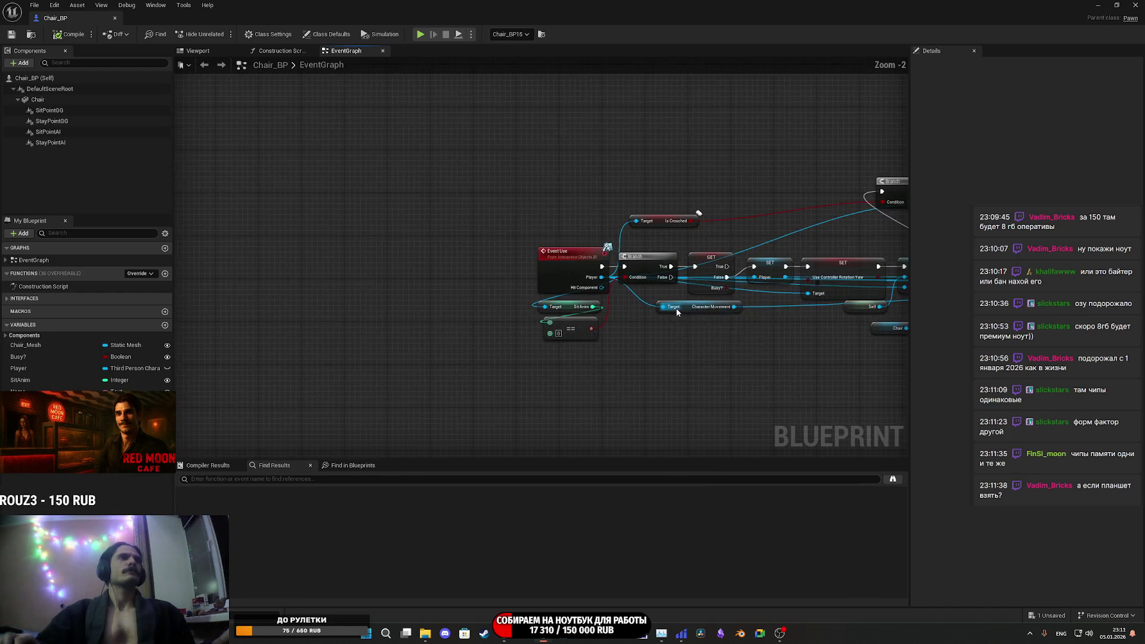
scroll(675, 311, "down", 2)
scroll(499, 392, "up", 4)
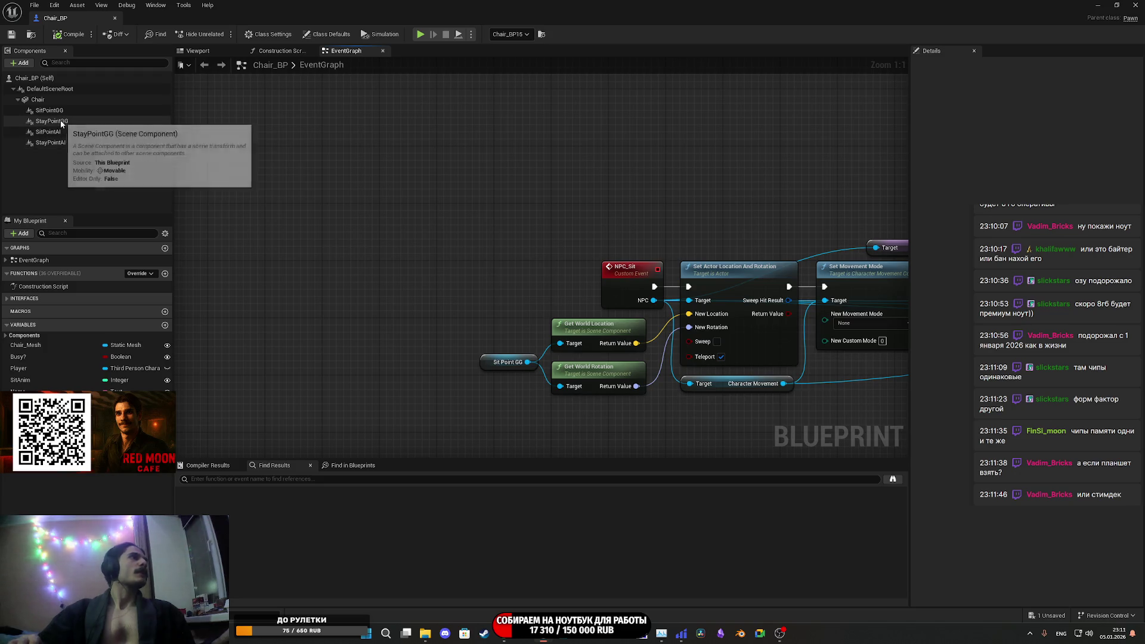
- Replace the Sit Point GG node with Sit Point AI, wired to the location and rotation targets
mouse_move(70, 132)
left_mouse_down()
mouse_move(388, 364)
mouse_move(456, 384)
mouse_move(569, 389)
left_mouse_up()
left_click_drag(499, 391, 560, 343)
left_click_drag(489, 362, 465, 337)
key("Delete")
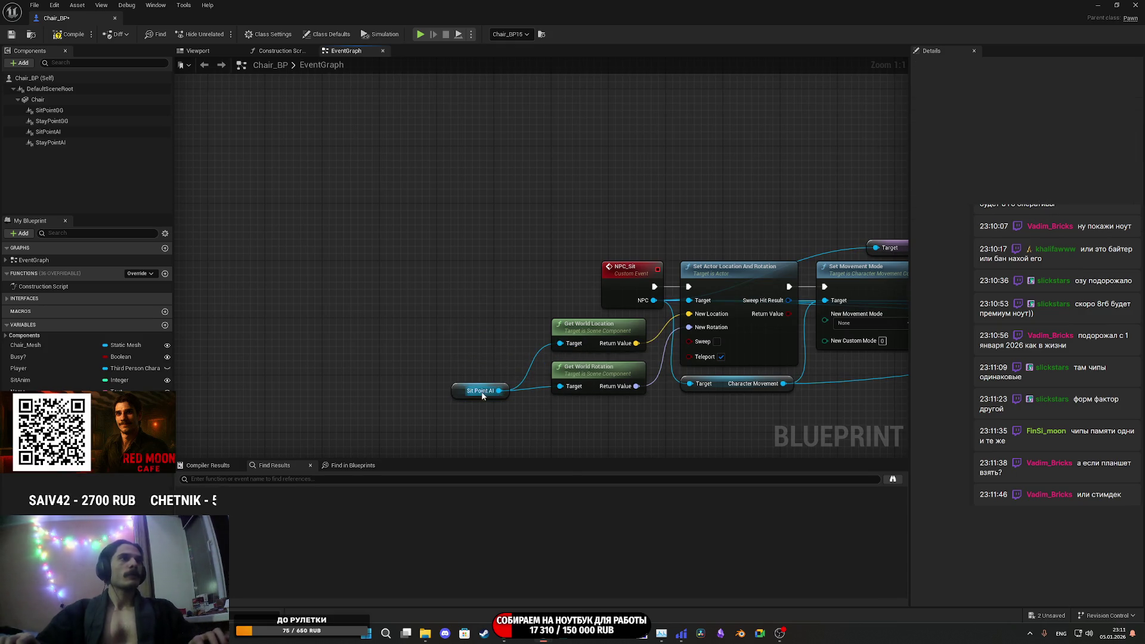
mouse_move(461, 389)
left_mouse_down()
mouse_move(491, 359)
mouse_move(178, 292)
left_mouse_up()
- Replace the Stay Point GG node with a Stay Point AI node wired to the location target
mouse_move(633, 370)
left_mouse_down()
mouse_move(514, 370)
mouse_move(430, 405)
left_mouse_up()
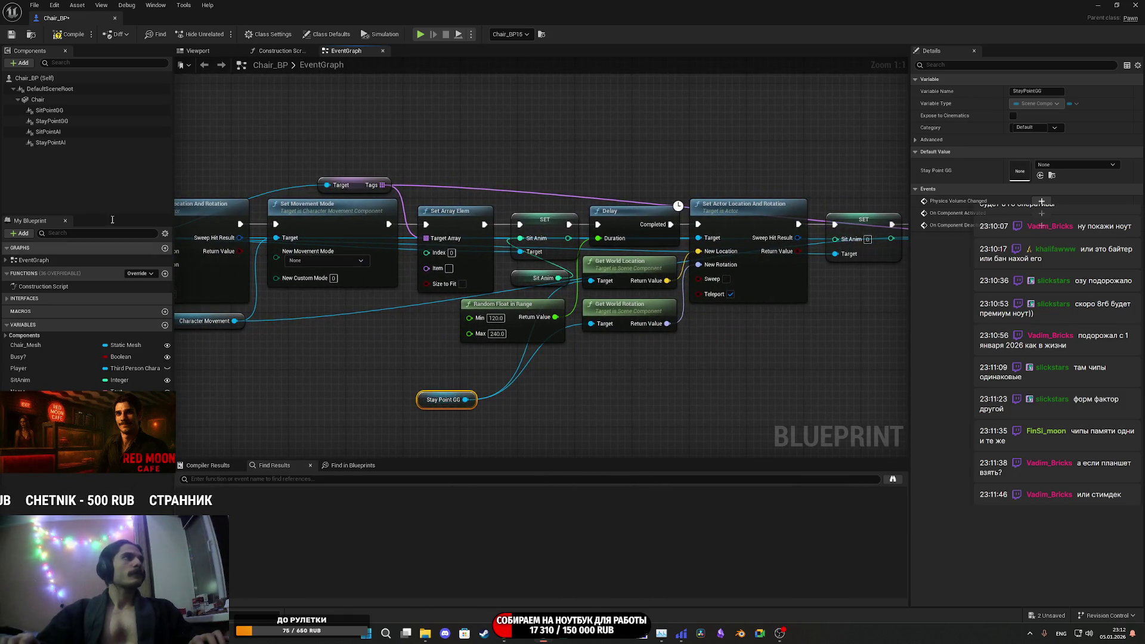
mouse_move(67, 144)
left_mouse_down()
mouse_move(507, 377)
mouse_move(504, 388)
mouse_move(561, 364)
mouse_move(591, 323)
left_mouse_up()
mouse_move(544, 392)
left_mouse_down()
mouse_move(588, 243)
mouse_move(590, 280)
left_mouse_up()
left_click(441, 393)
key("Delete")
mouse_move(591, 393)
left_mouse_down()
mouse_move(194, 400)
mouse_move(390, 405)
left_mouse_up()
left_click_drag(300, 388, 308, 352)
- Save Chair_BP and review the rewired Sit Point AI and Stay Point AI nodes
left_click(12, 35)
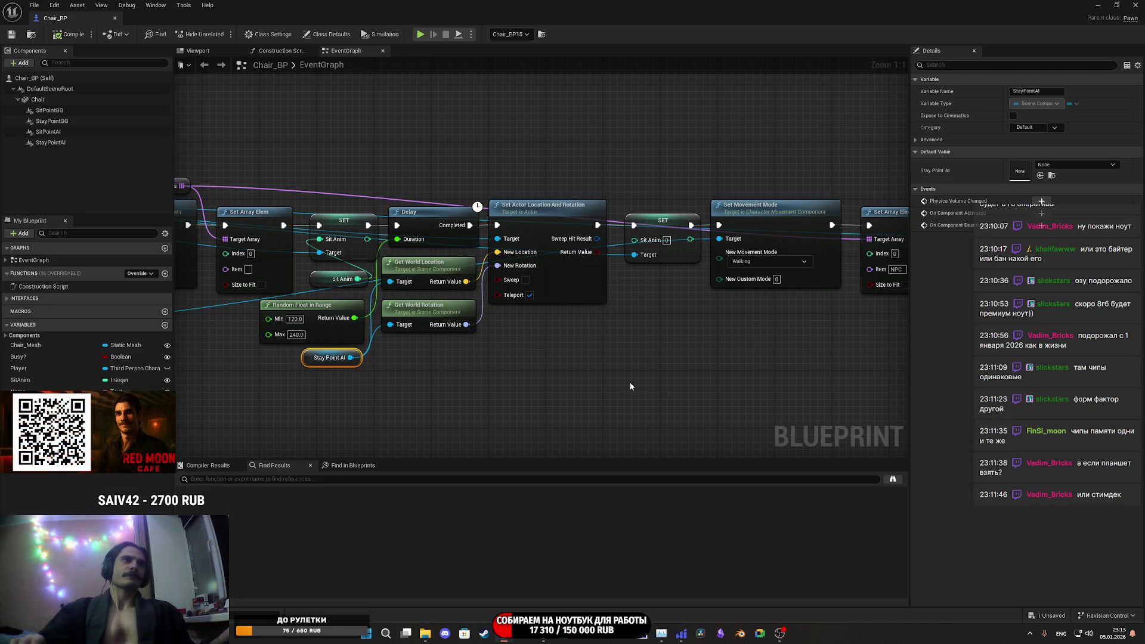
left_click_drag(641, 383, 764, 380)
left_click(368, 202)
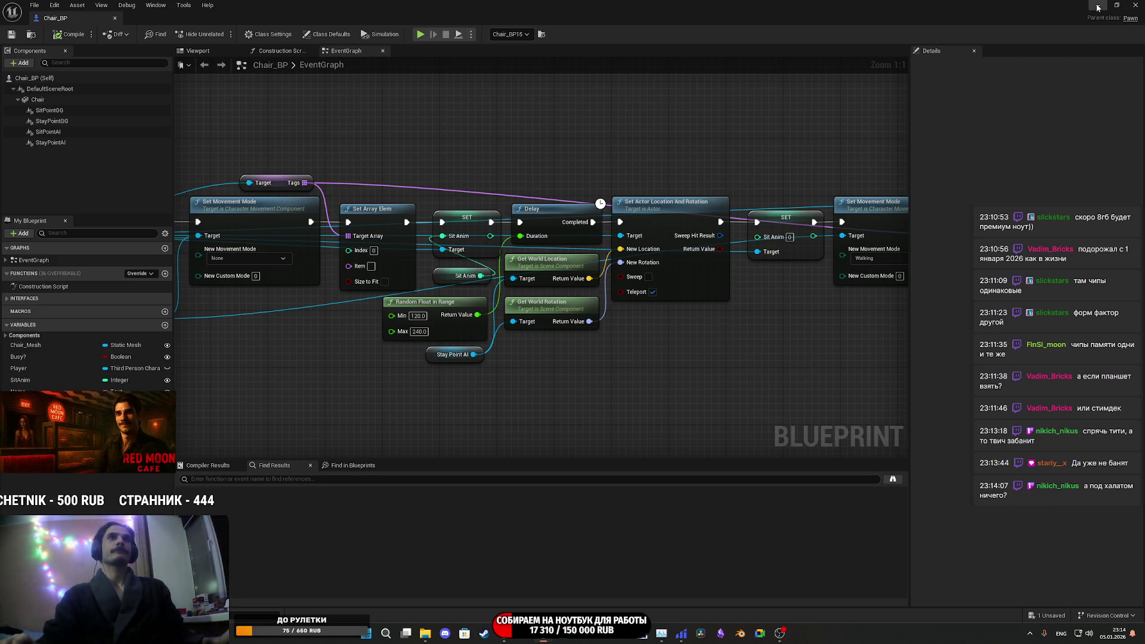
scroll(740, 223, "down", 7)
scroll(740, 224, "up", 4)
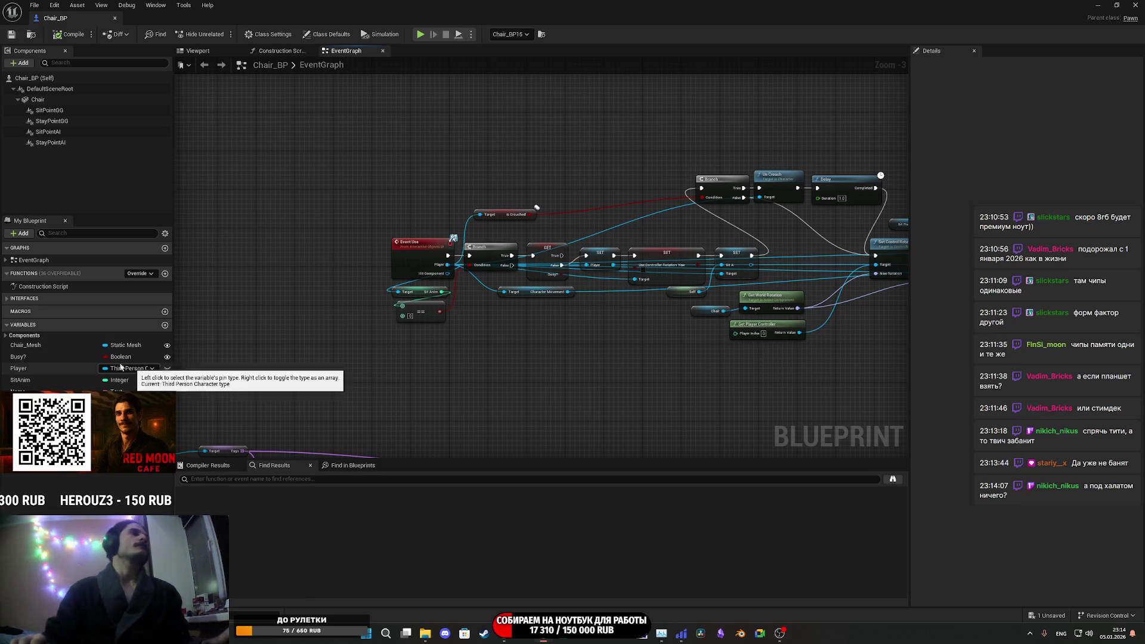
- Inspect the Busy? Boolean's details, then minimize the Chair_BP editor to view the bench in the level
left_click(22, 358)
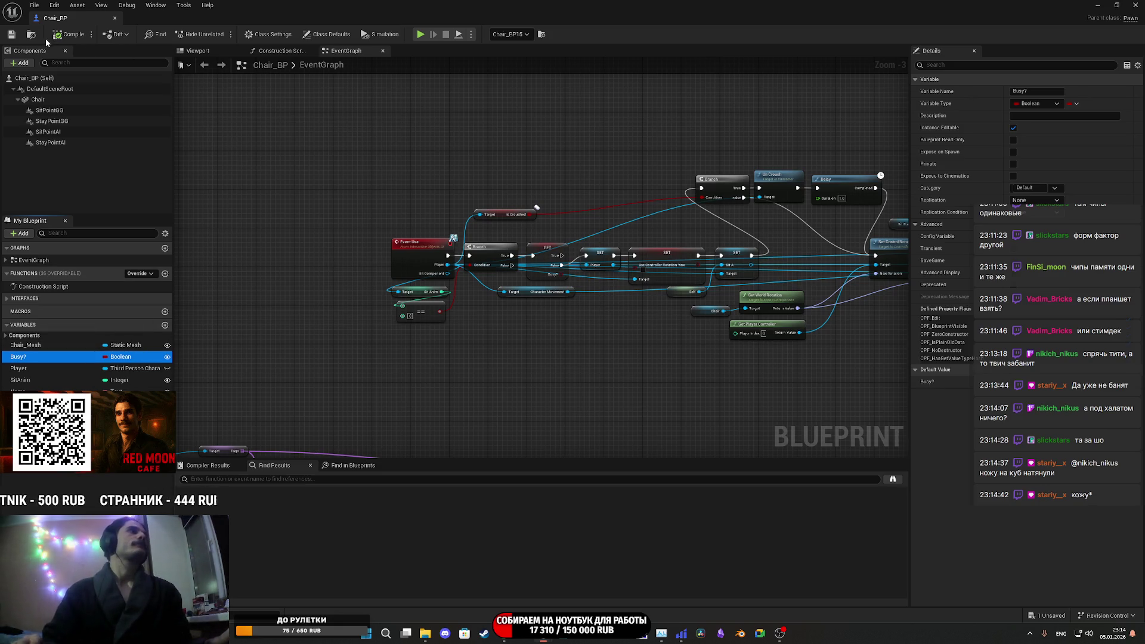
left_click(312, 159)
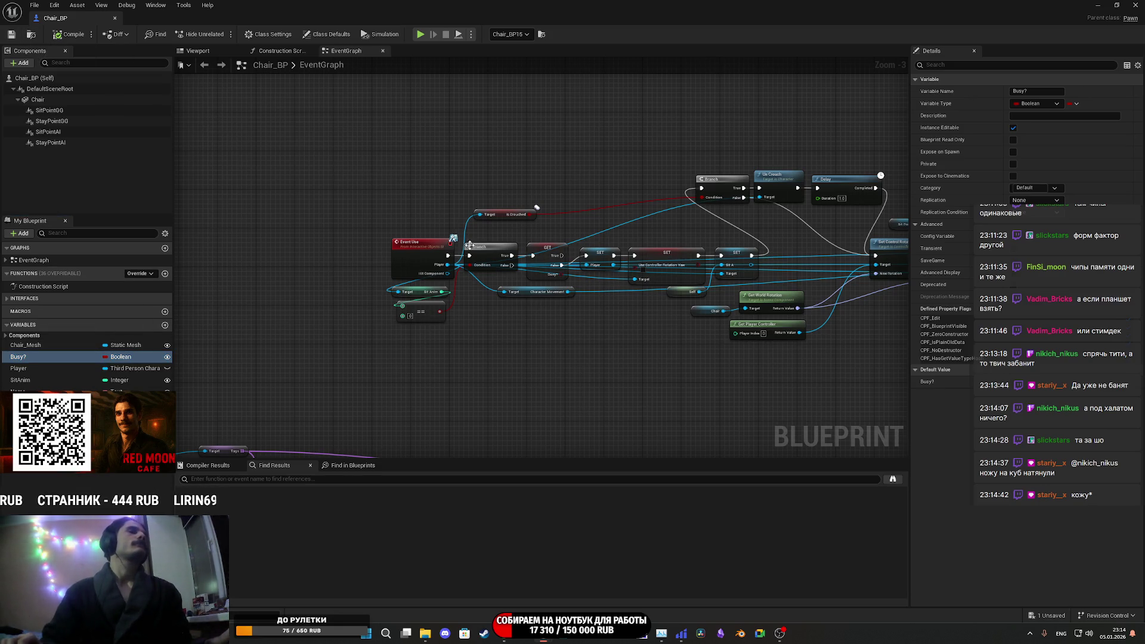
scroll(508, 218, "up", 3)
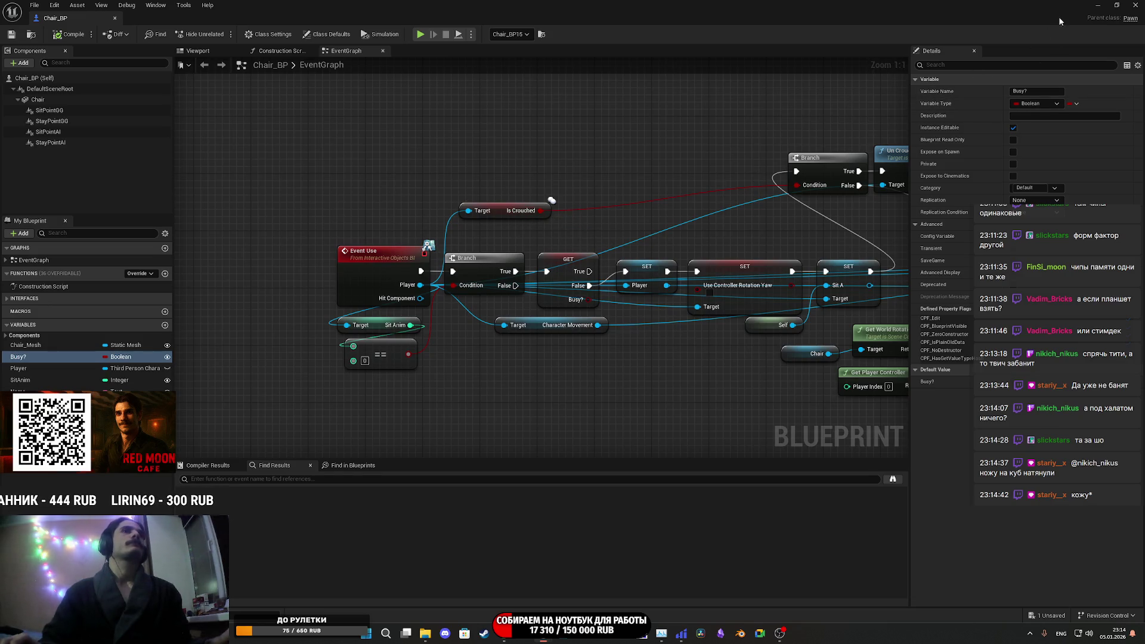
left_click(1097, 5)
left_click_drag(561, 257, 574, 186)
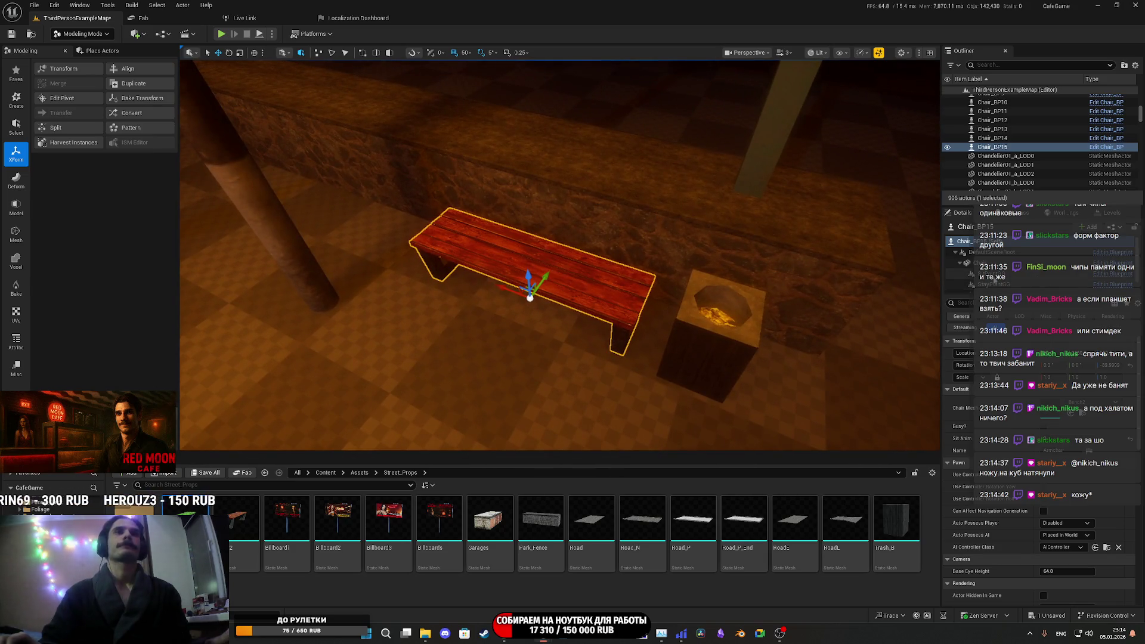
- Move Chair_BP15's SitPointGG along the bench, setting its Y location to 25.0
scroll(1021, 277, "down", 1)
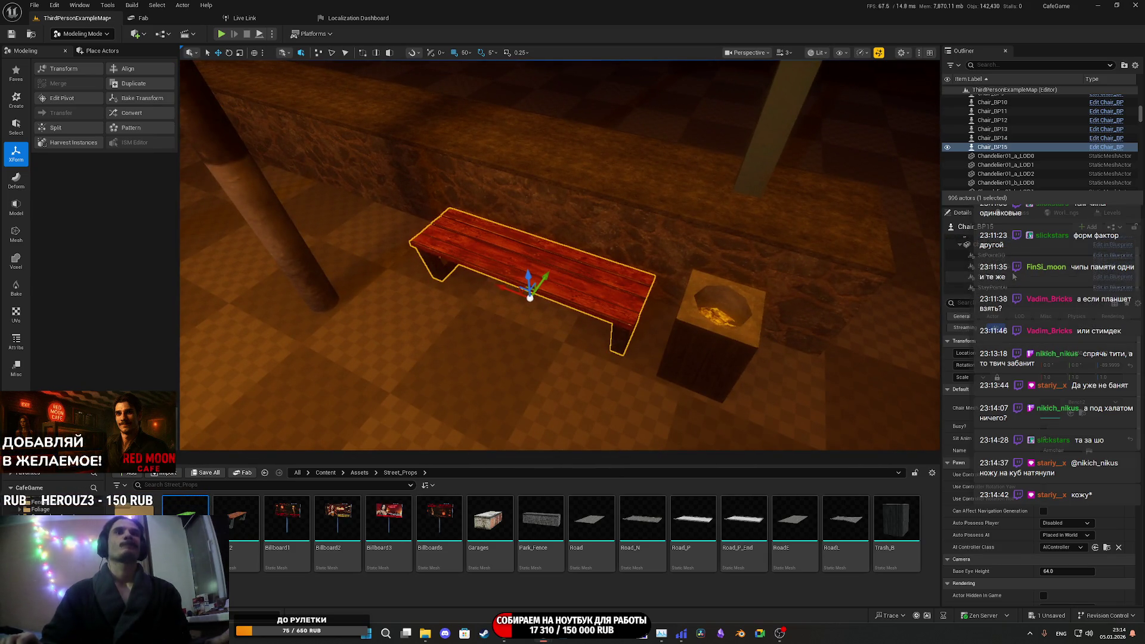
left_click(991, 260)
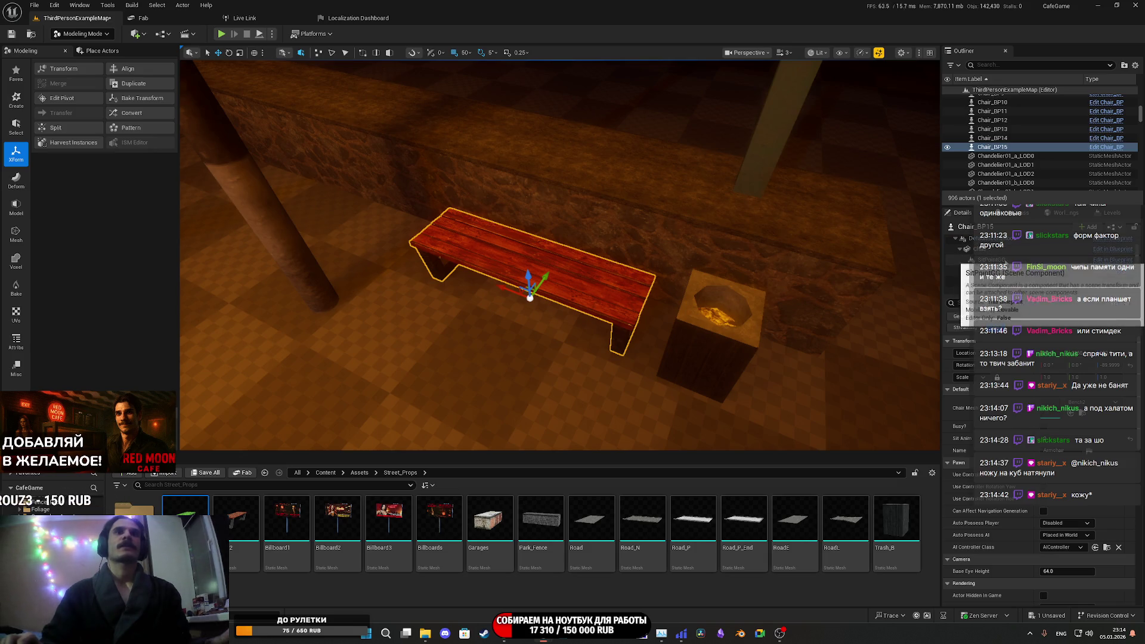
left_click_drag(689, 247, 815, 255)
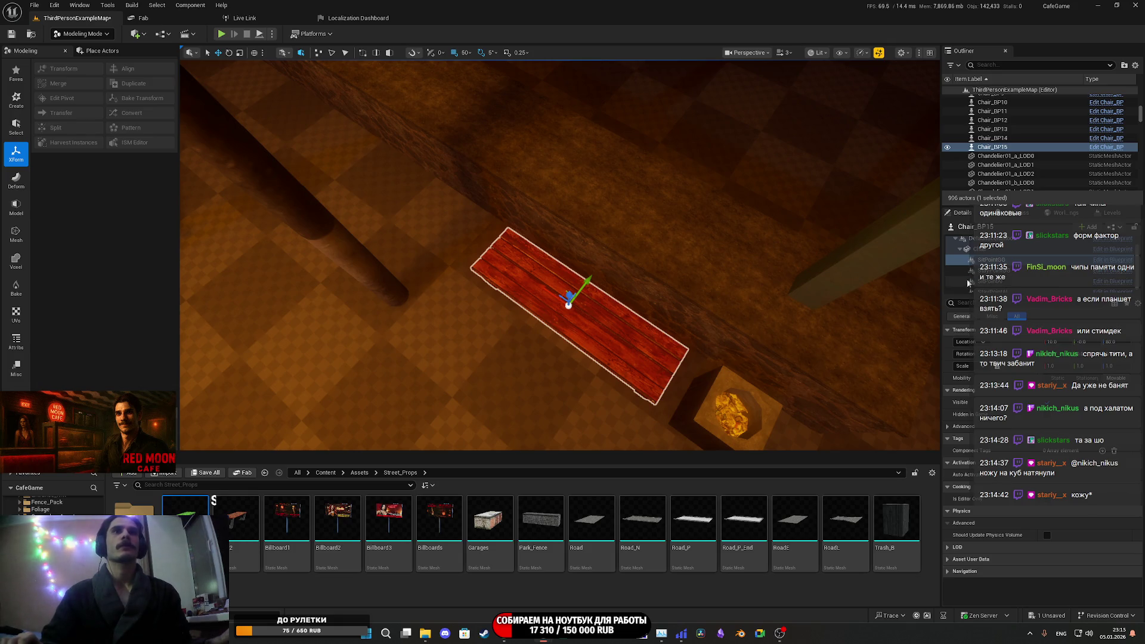
left_click_drag(560, 298, 503, 274)
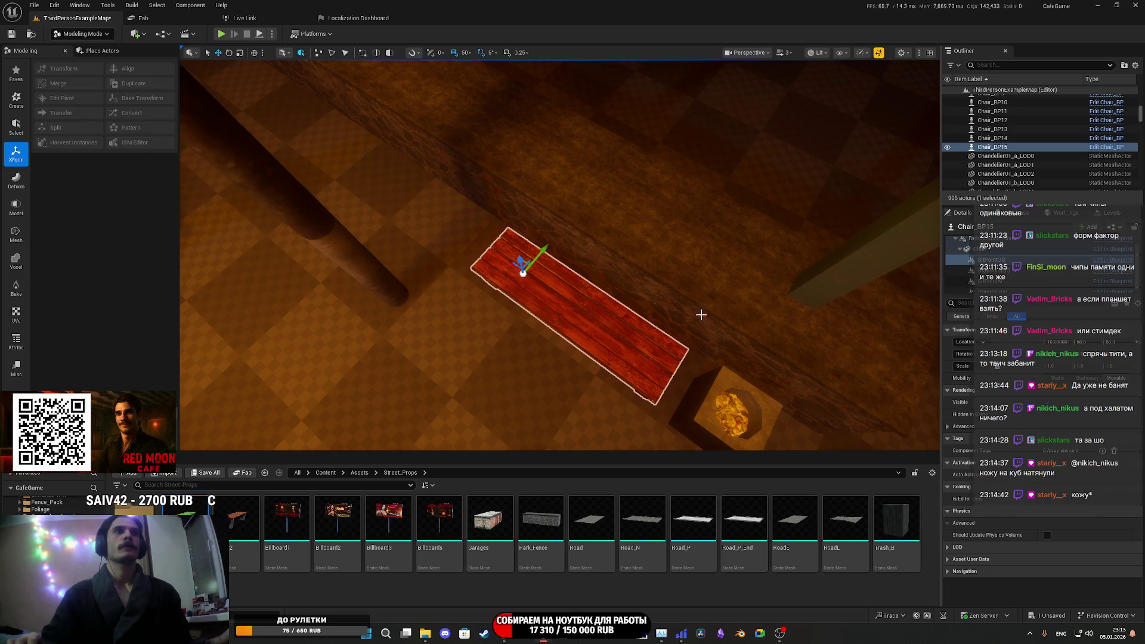
left_click(1090, 342)
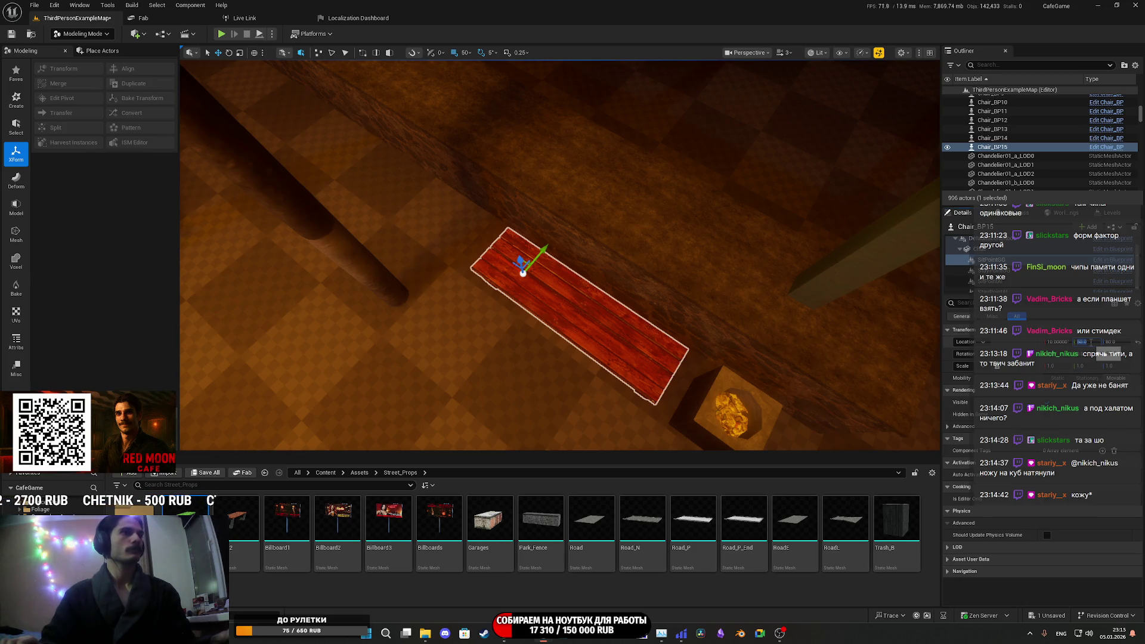
type("5")
key("Return")
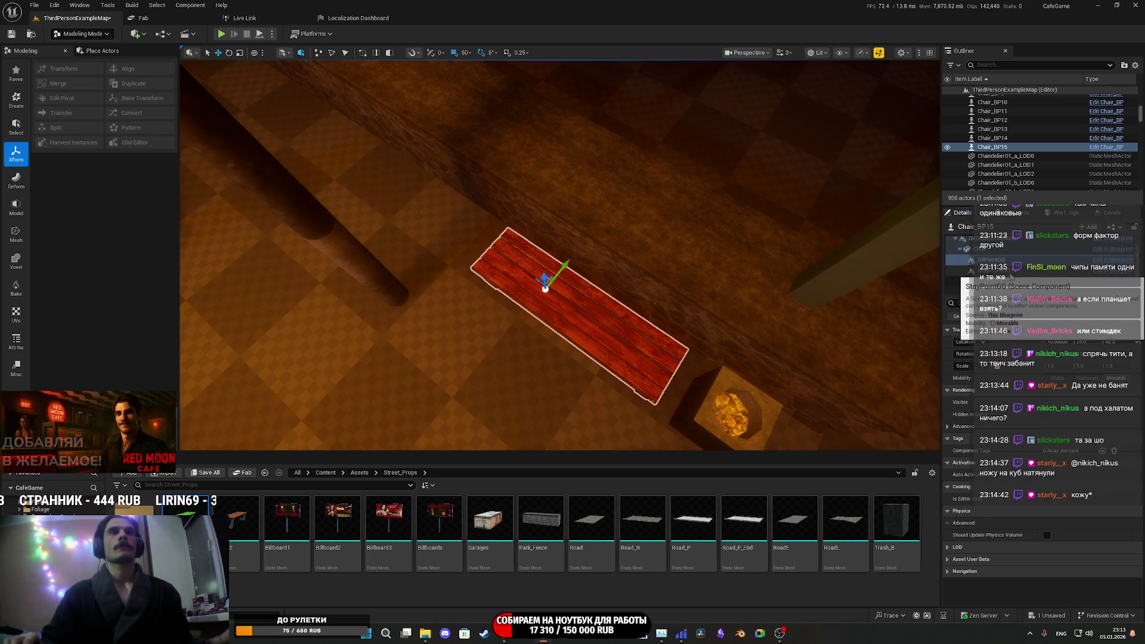
- Drag StayPointGG off the bench onto the floor and frame the selected stay point
left_click(1002, 270)
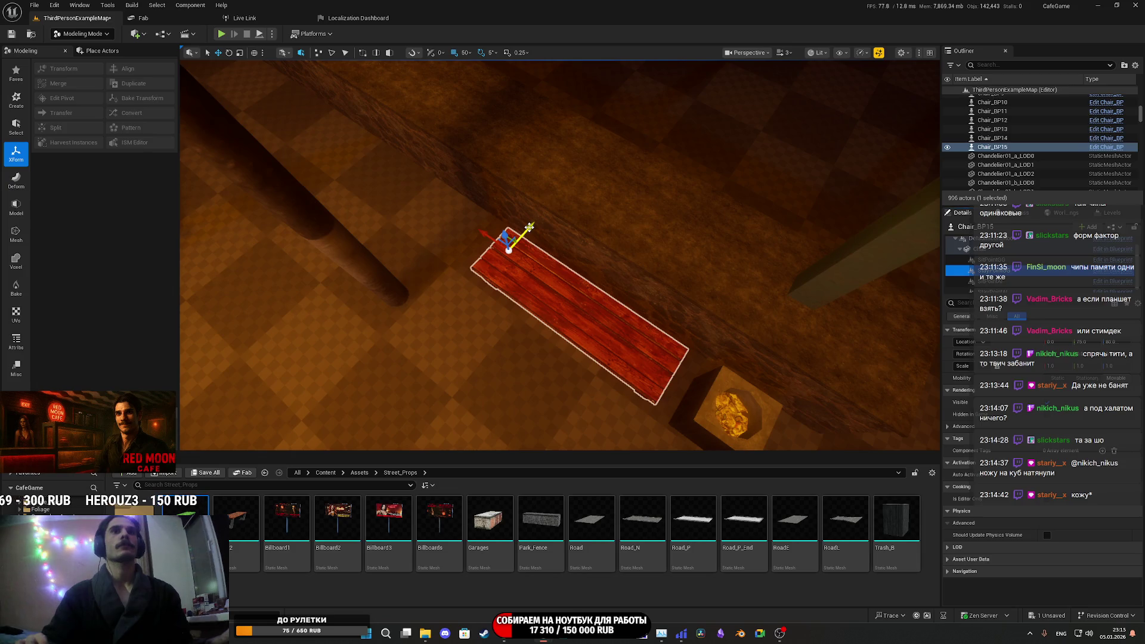
mouse_move(529, 228)
left_mouse_down()
mouse_move(618, 267)
mouse_move(561, 277)
mouse_move(534, 305)
left_mouse_up()
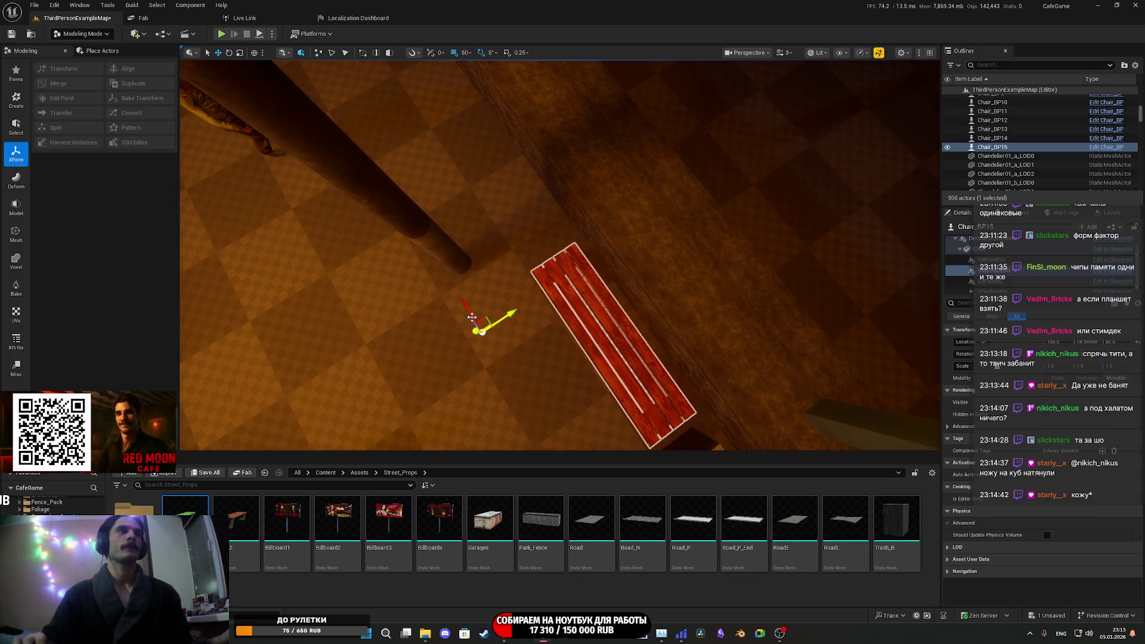
mouse_move(464, 307)
left_mouse_down()
mouse_move(480, 344)
mouse_move(456, 302)
mouse_move(481, 343)
left_mouse_up()
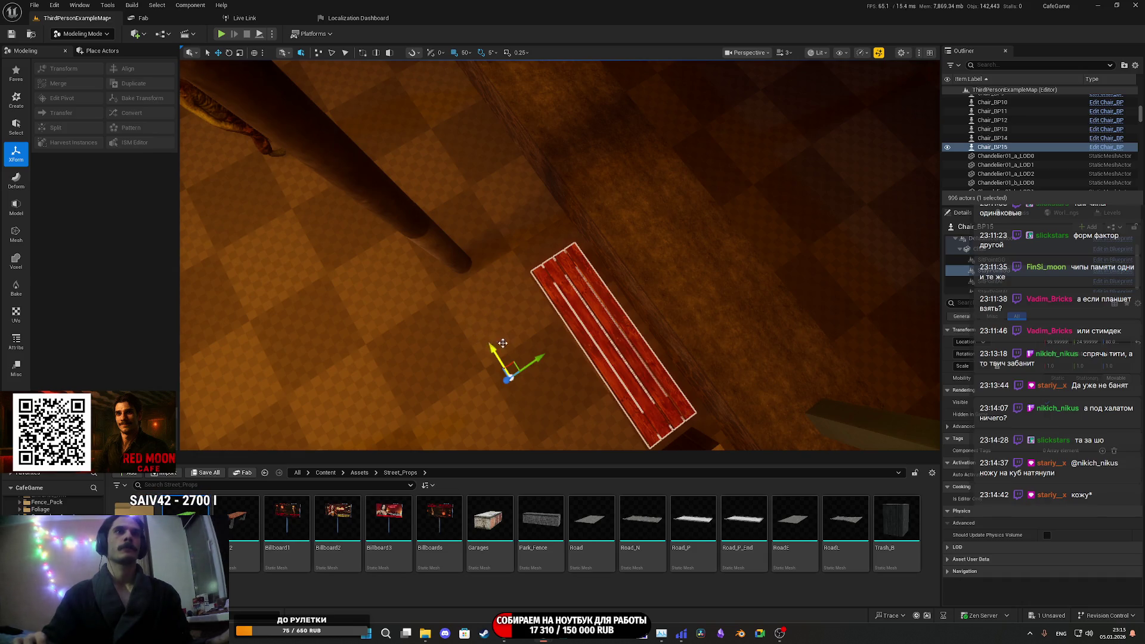
left_click(978, 270)
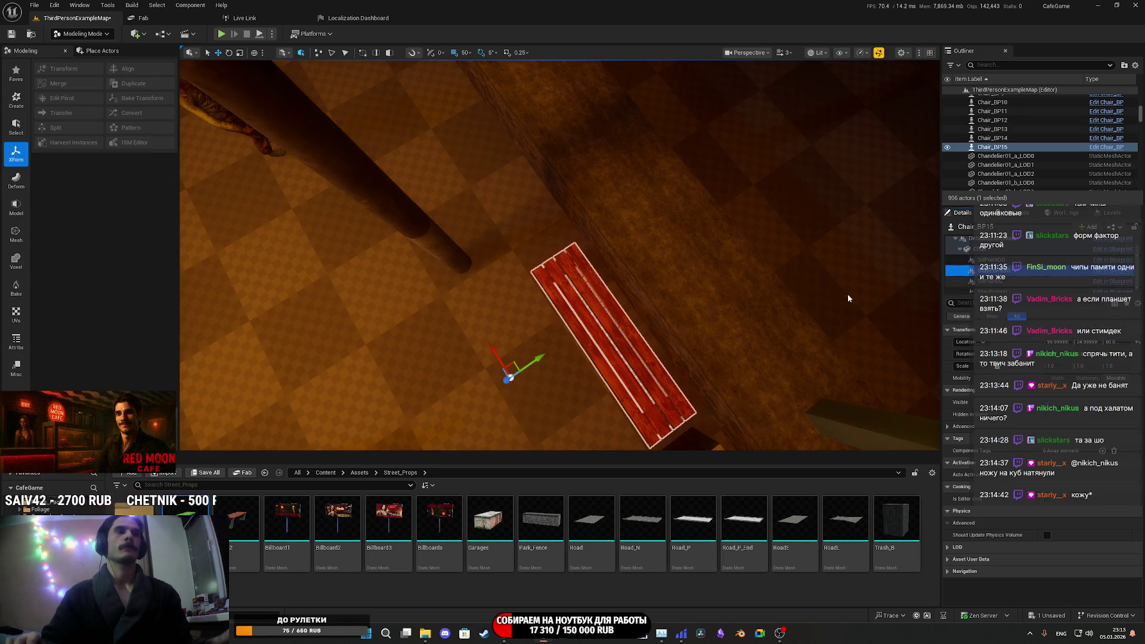
key("f")
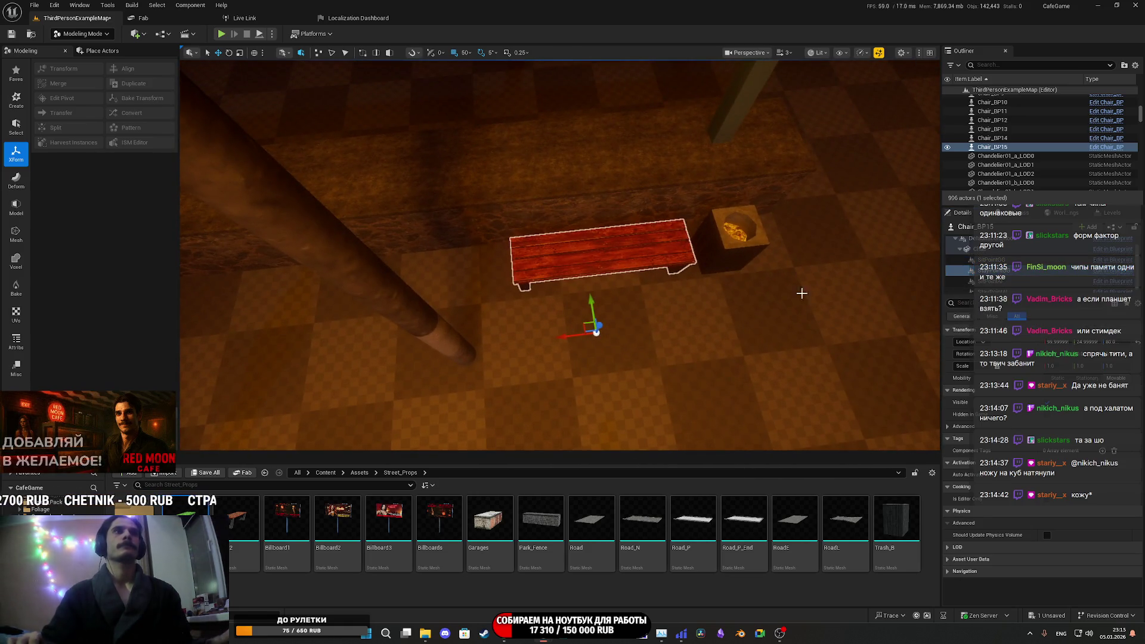
- Undo a stay point move and slide the centre sit point right along the bench
left_click(1010, 288)
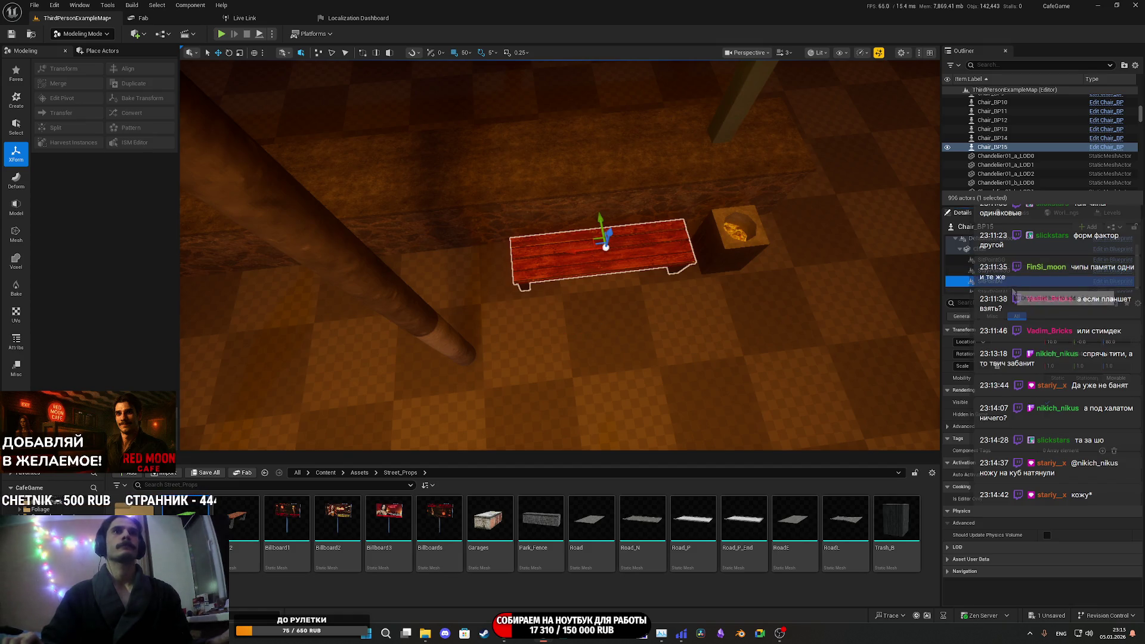
key("ctrl+z")
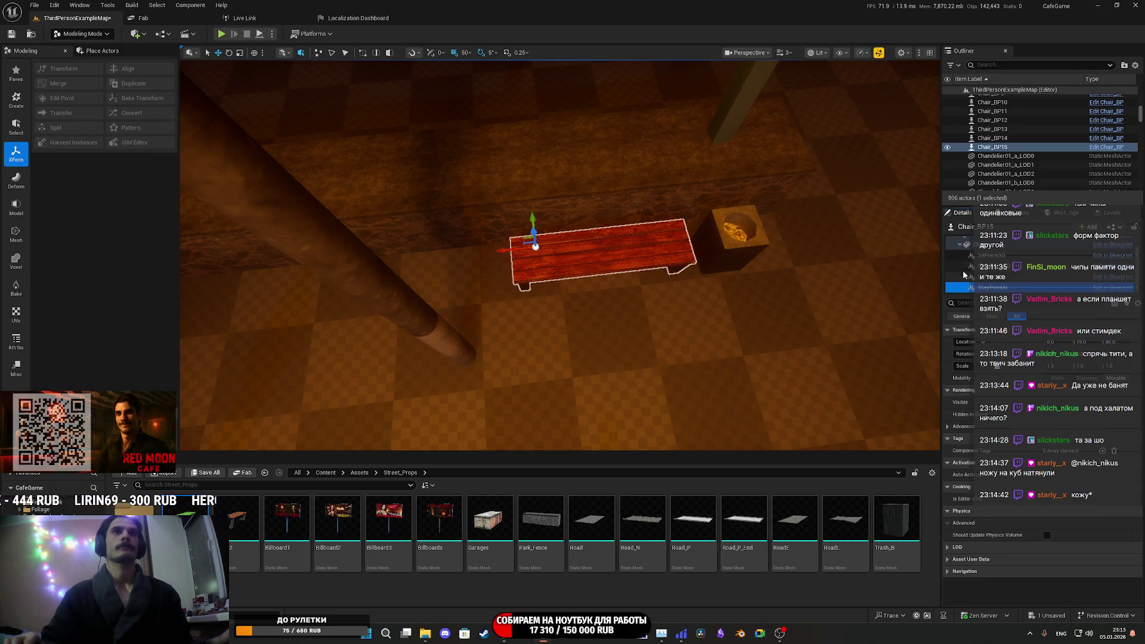
left_click(539, 287)
mouse_move(579, 250)
left_mouse_down()
mouse_move(613, 251)
mouse_move(615, 280)
mouse_move(611, 238)
left_mouse_up()
scroll(561, 256, "down", 2)
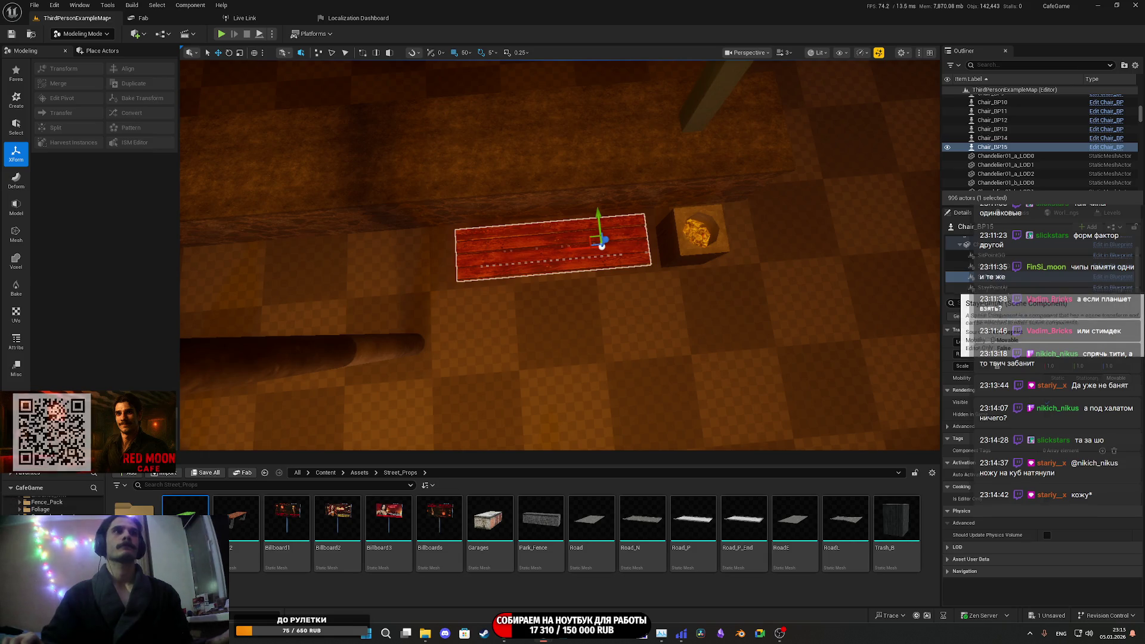
- Set StayPointAI's location to -50.0 and drag it down onto the floor
left_click(979, 288)
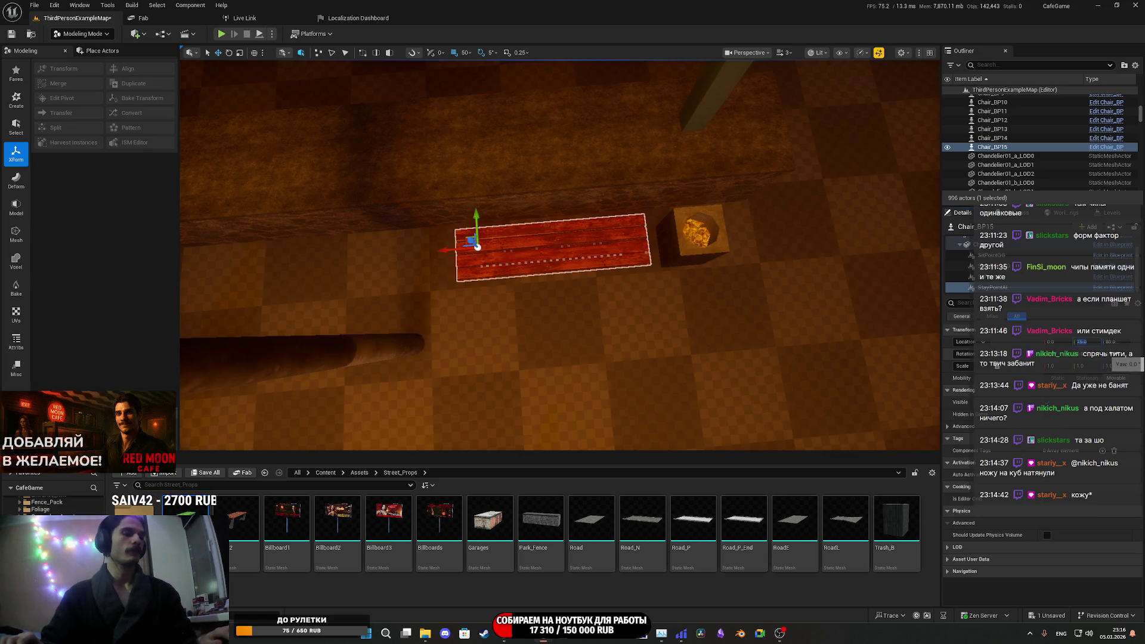
type("0")
key("Return")
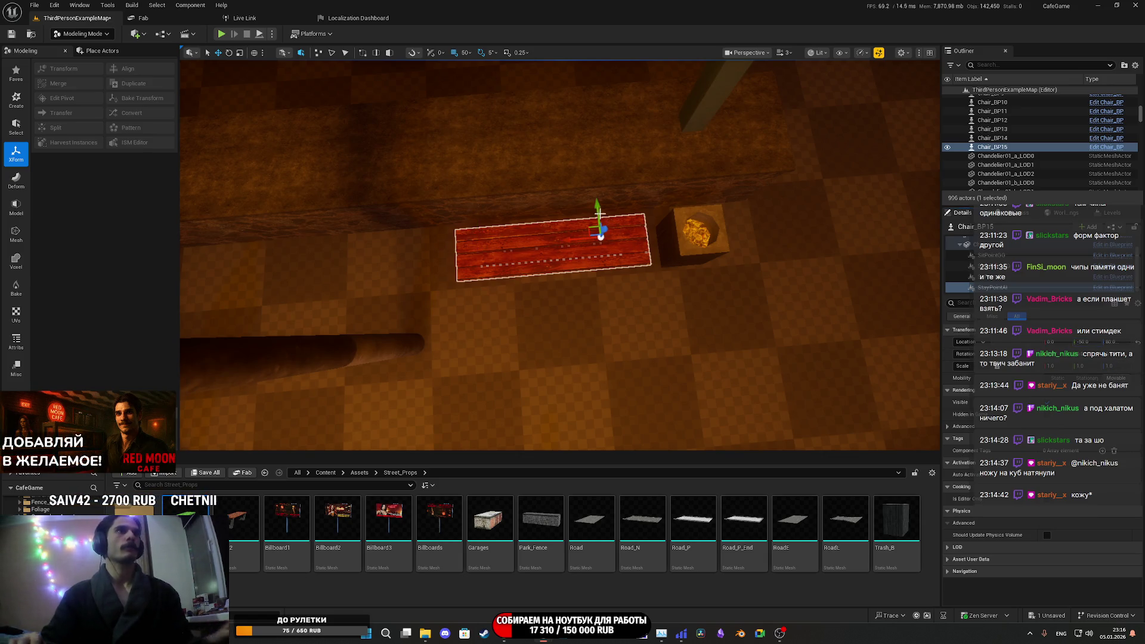
left_click_drag(598, 222, 556, 343)
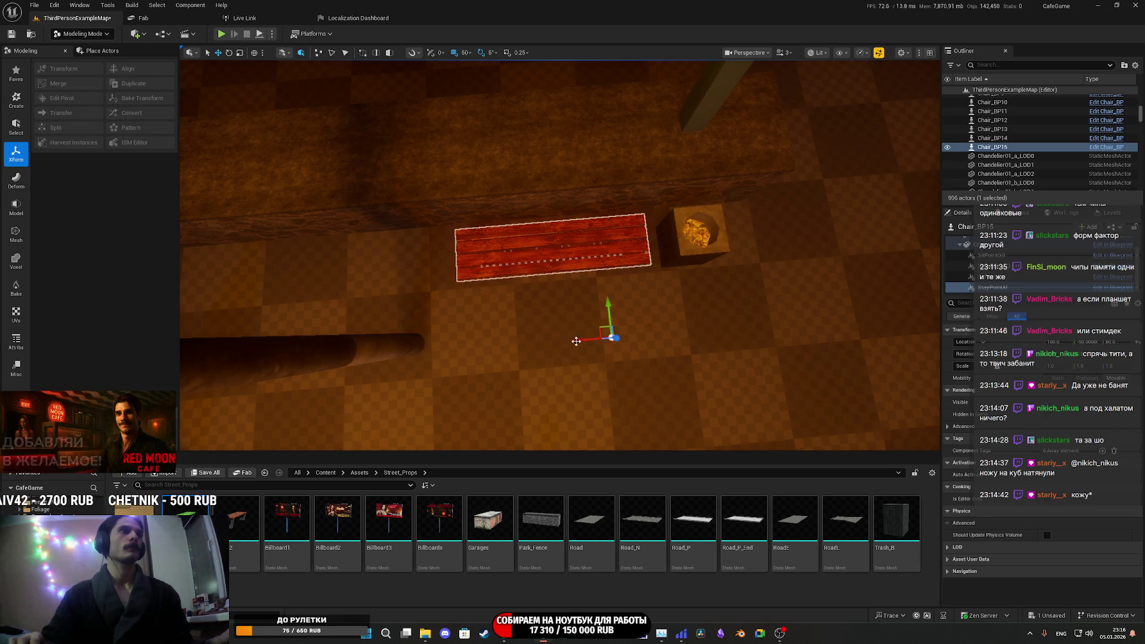
- Save the level and start Play in the editor
left_click(218, 474)
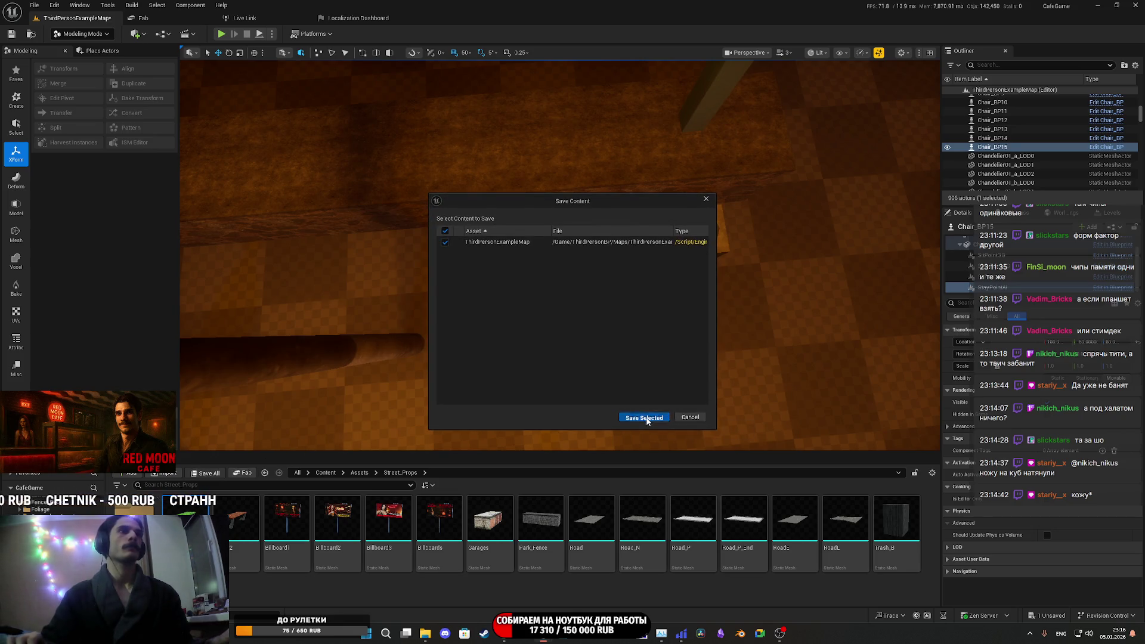
left_click(643, 418)
left_click(221, 34)
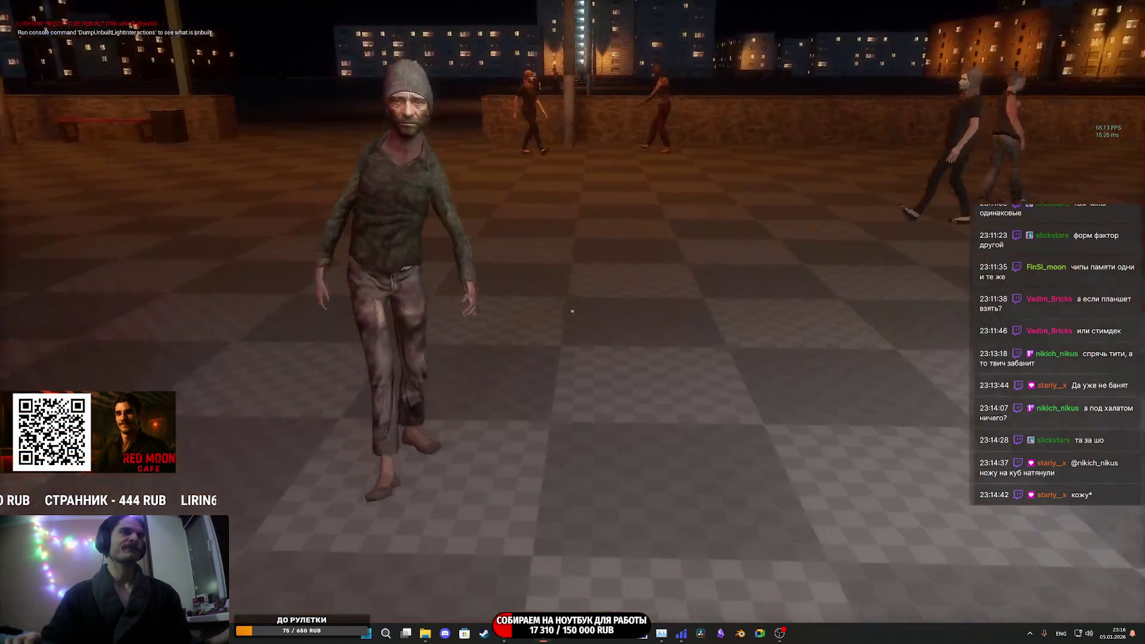
- Walk the character to the red bench and sit on it with E
key("w")
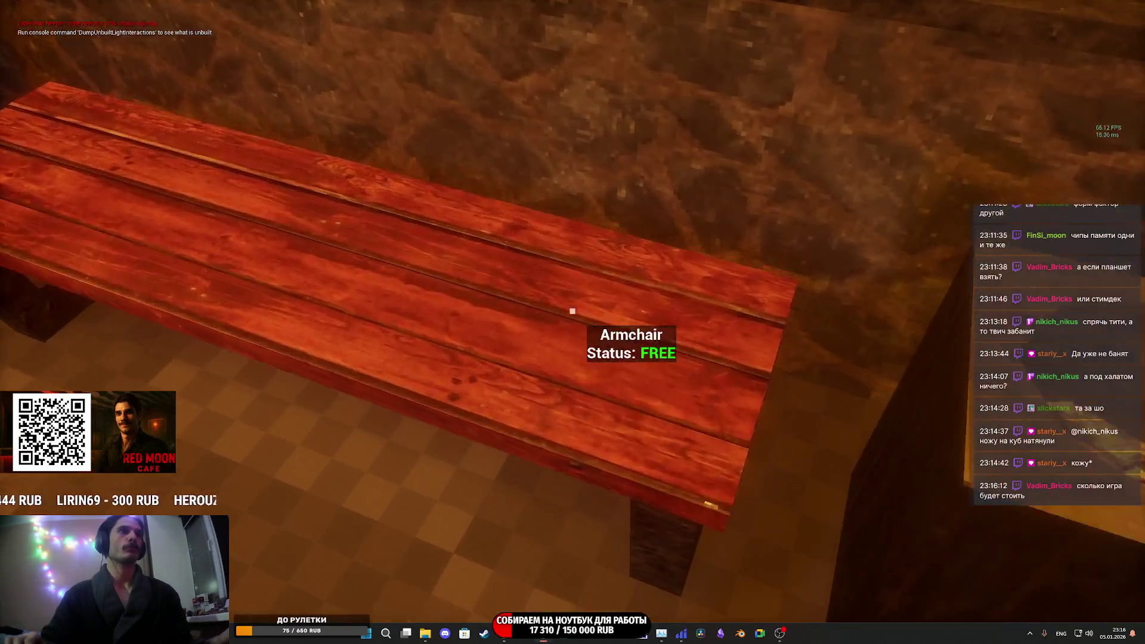
key("e")
mouse_move(572, 311)
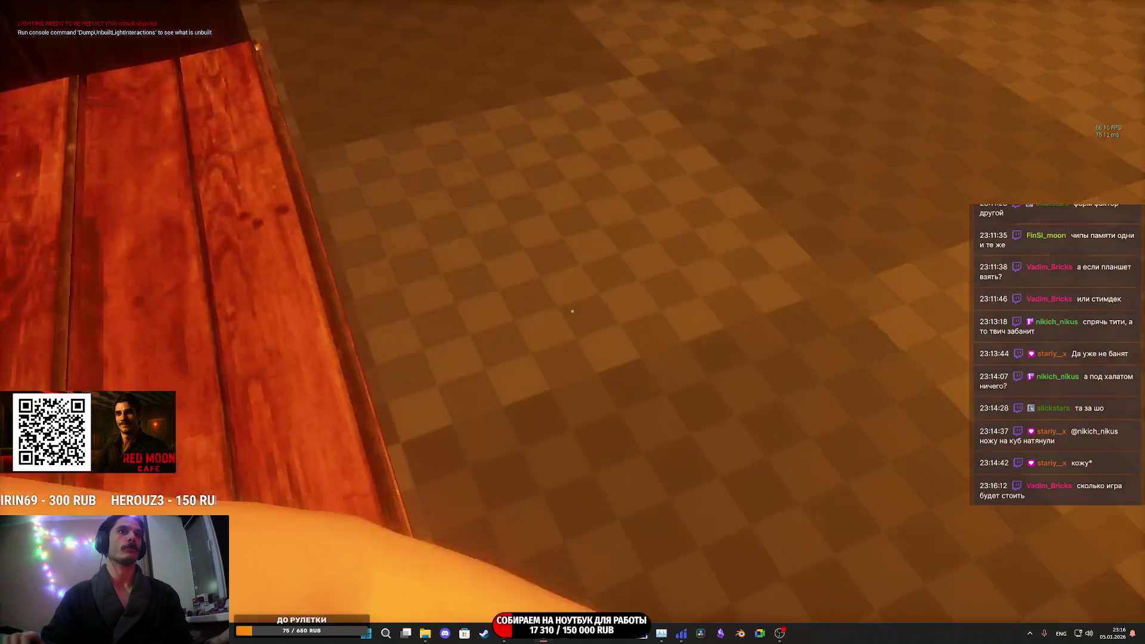
- Eject with F8 and fly the free camera around the seated character and the plaza
key("F8")
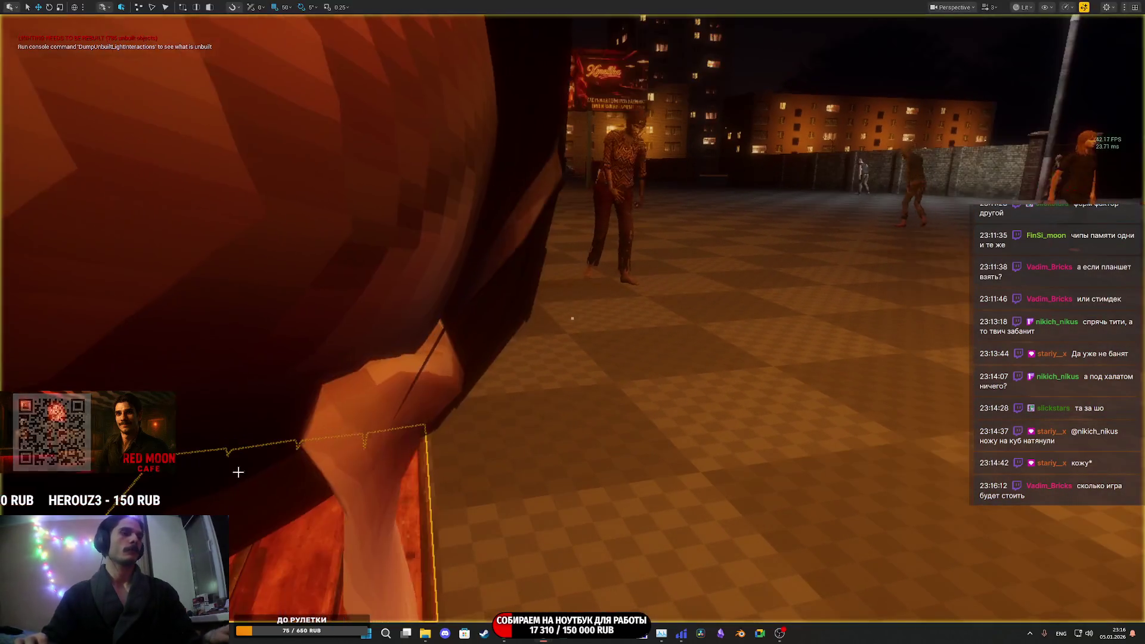
key("s")
key("f")
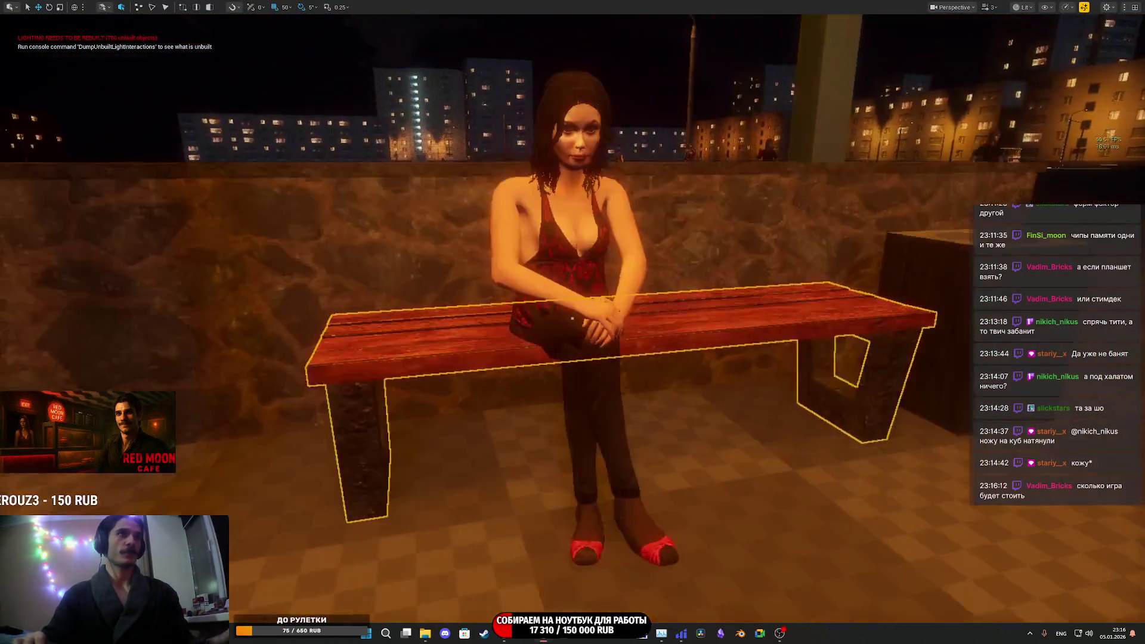
key("Escape")
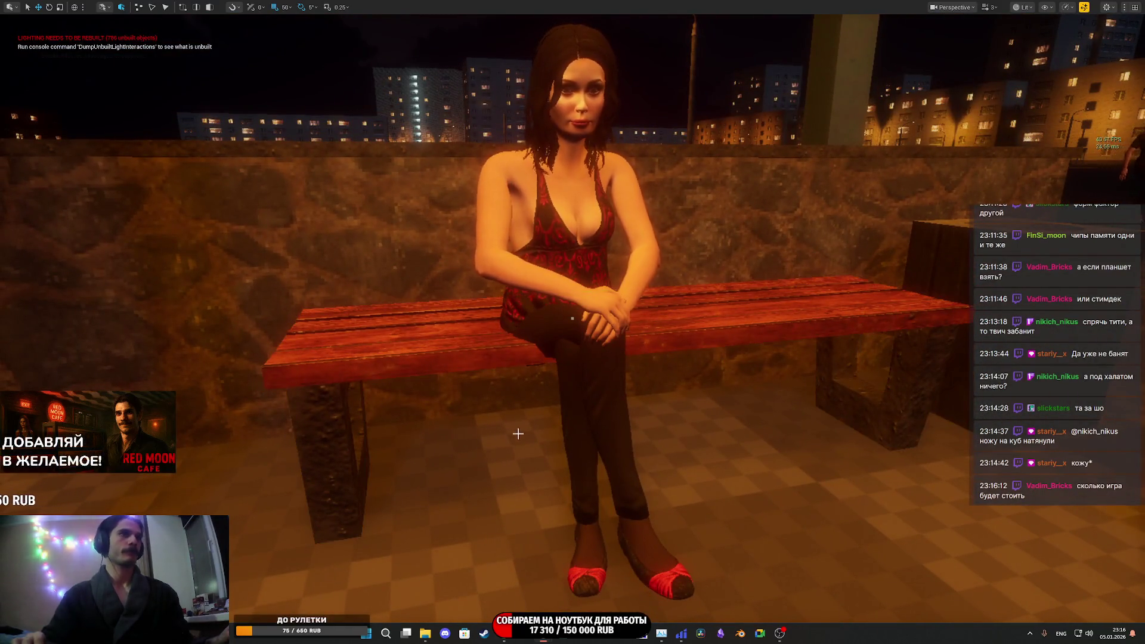
key("d")
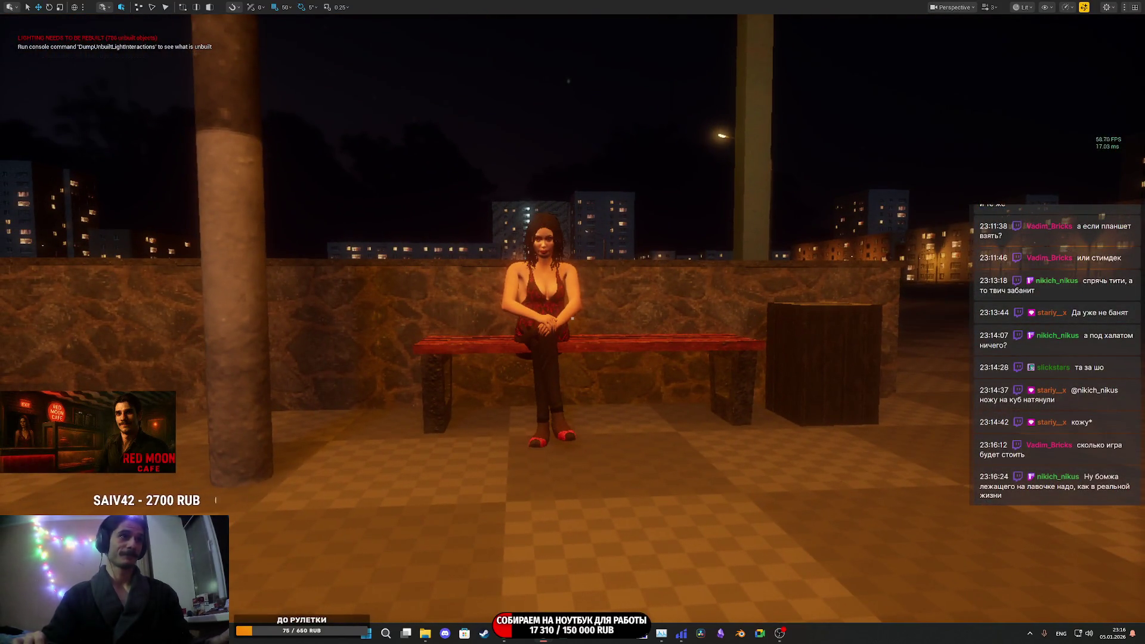
left_click_drag(517, 435, 645, 382)
mouse_move(572, 311)
left_mouse_down()
mouse_move(632, 256)
mouse_move(758, 250)
left_mouse_up()
- Walk across the plaza past the bench, following the man in the white suit to the cafe
key("w")
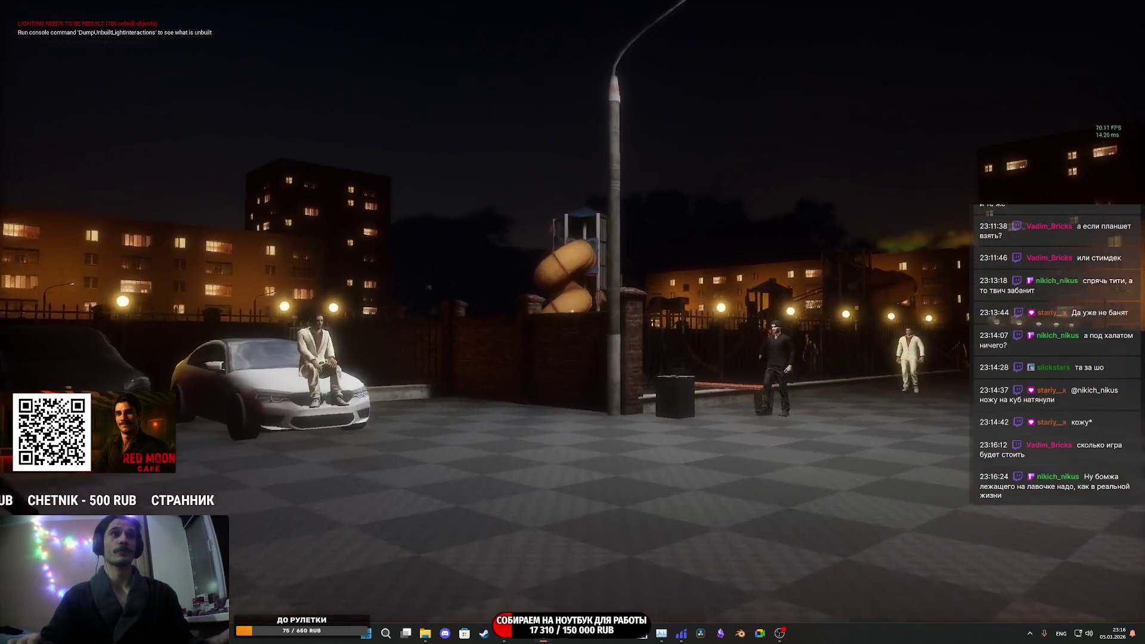
key("w")
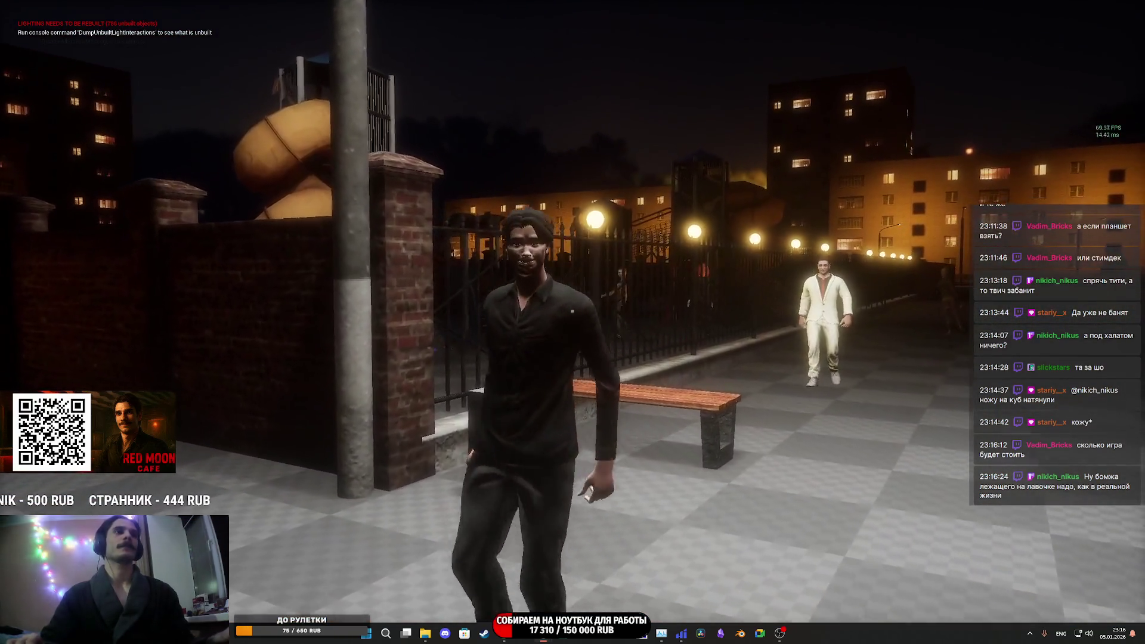
key("w")
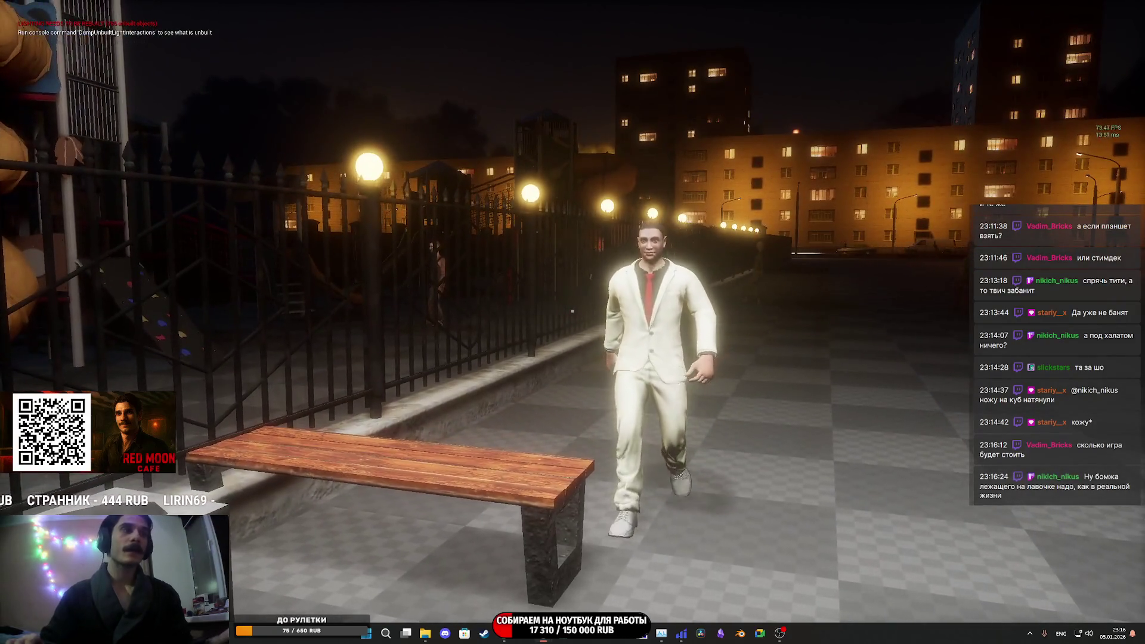
key("w")
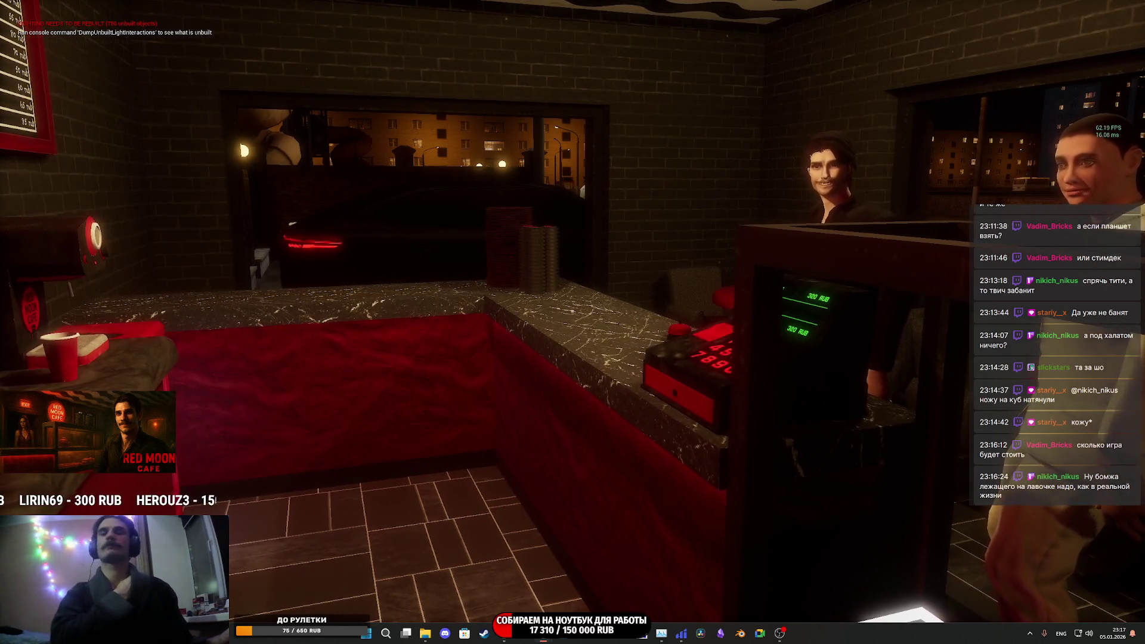
- Walk up to the Armchair FREE bench, sit with E, then stop play with Esc
mouse_move(573, 322)
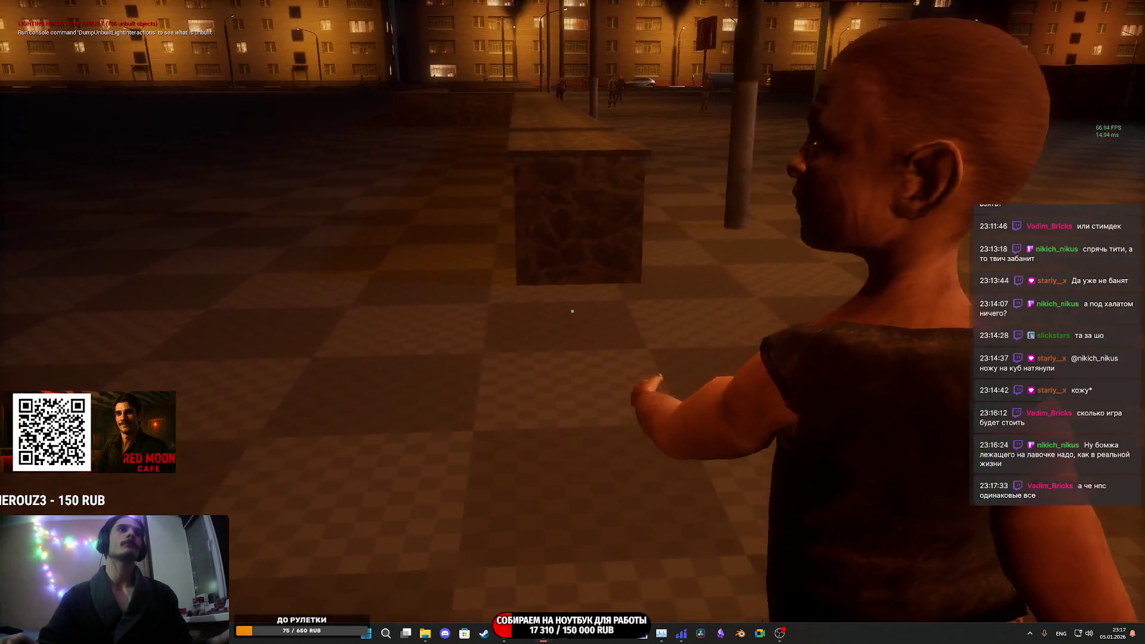
key("w")
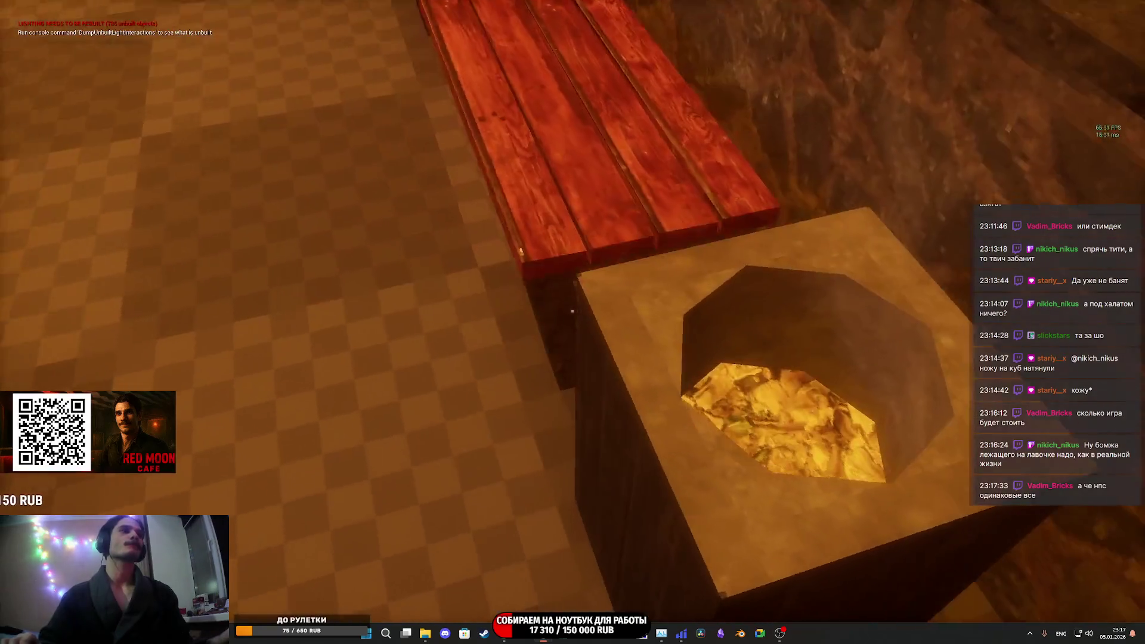
key("a")
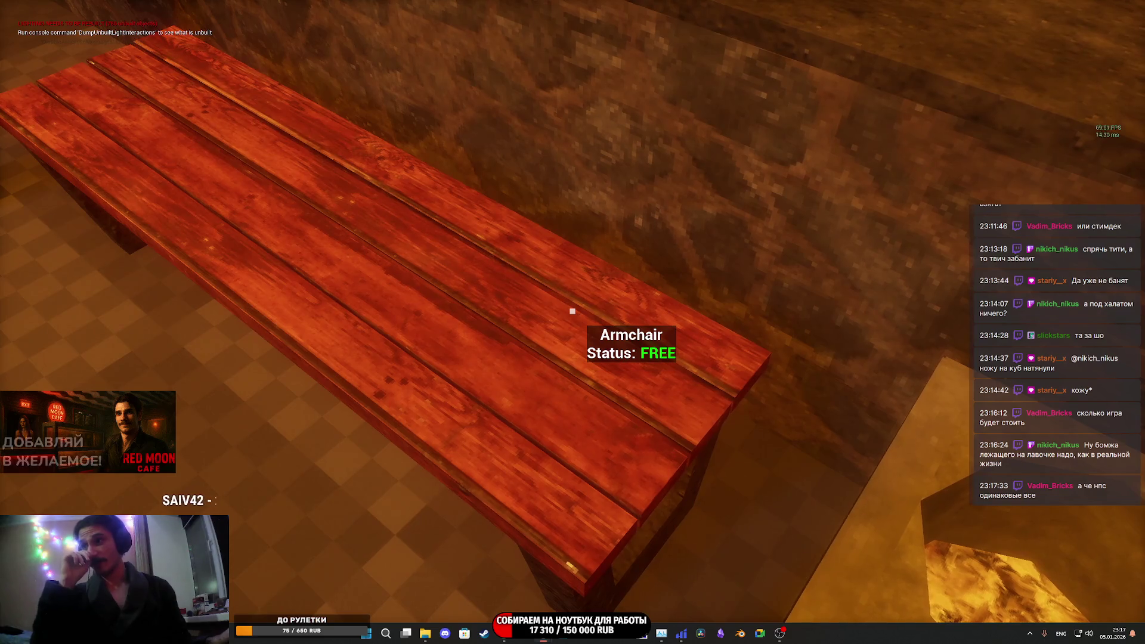
key("e")
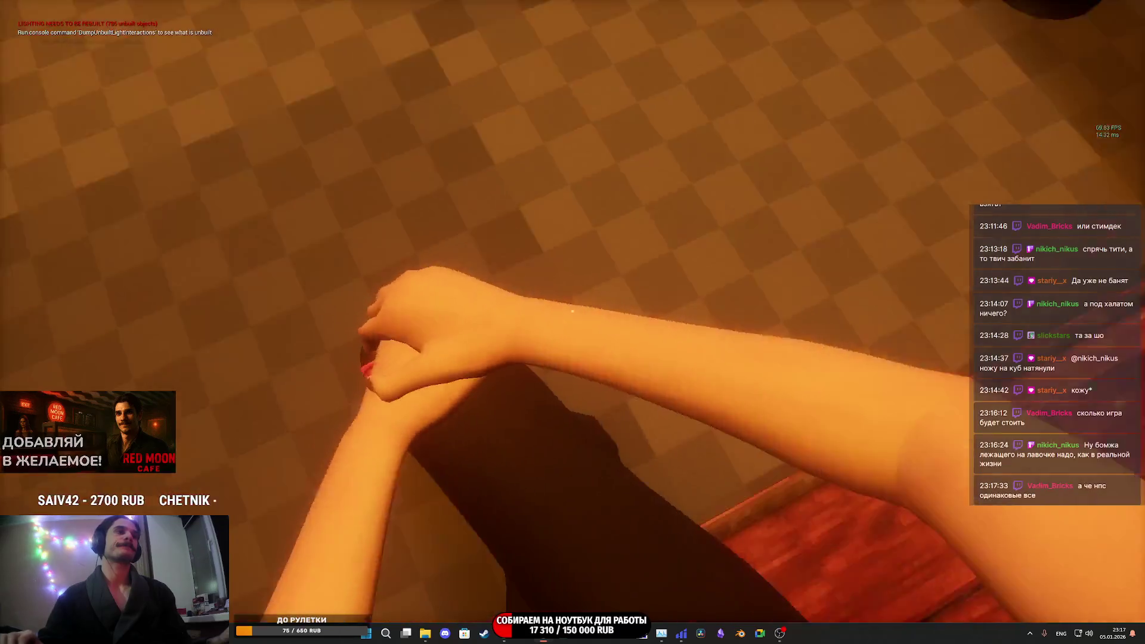
key("Escape")
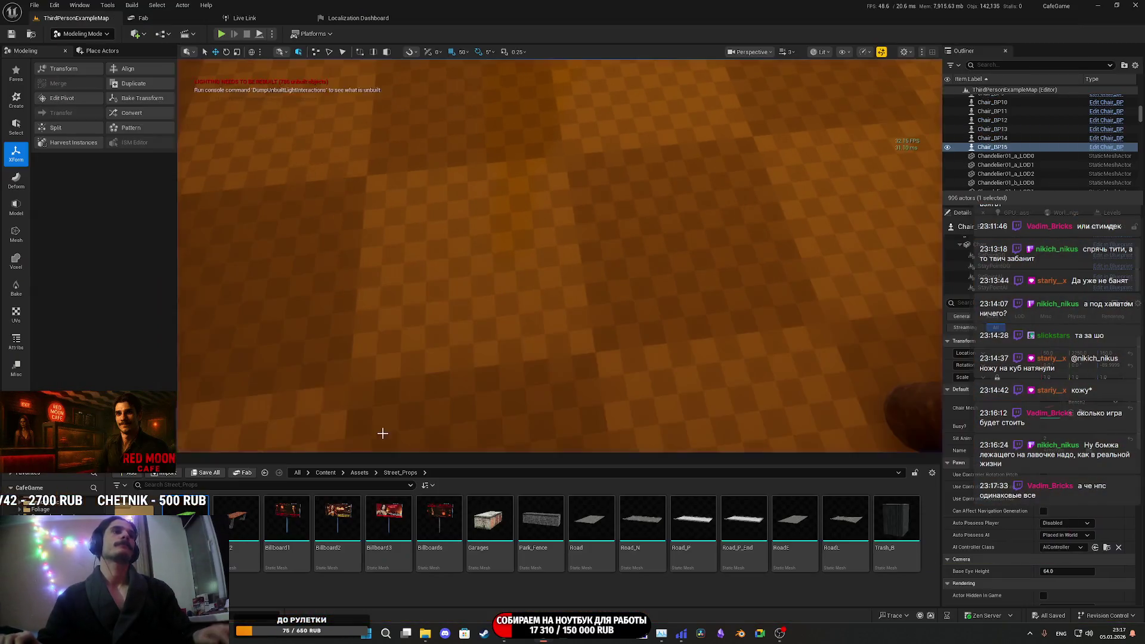
- Focus on bench Chair_BP15 and open its blueprint's event graph via Edit in Blueprint
key("f")
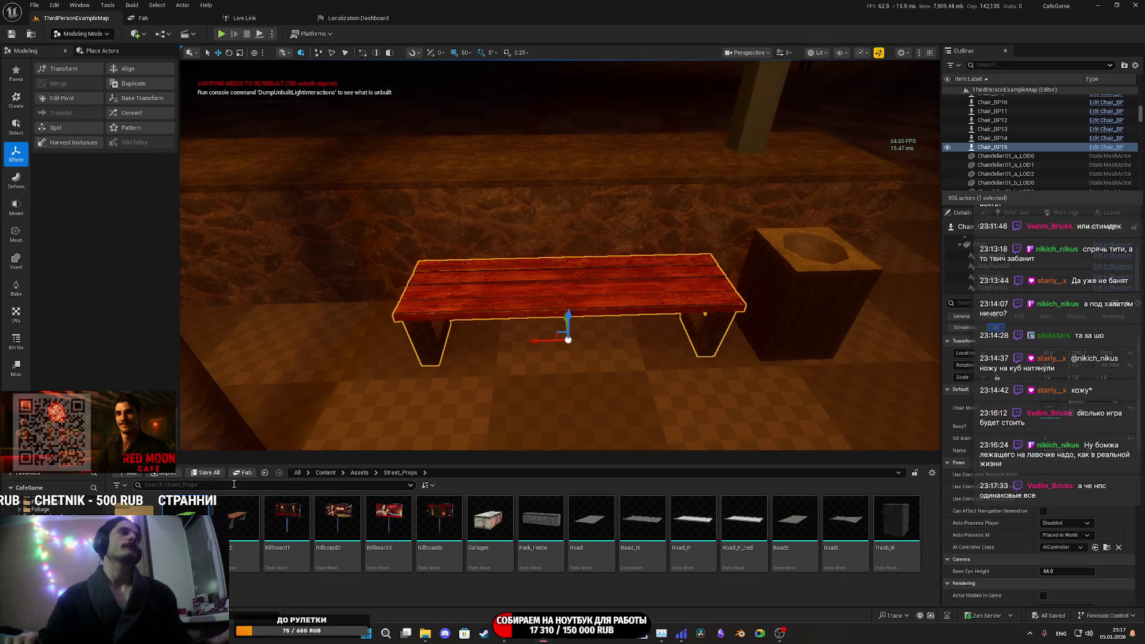
left_click(1111, 253)
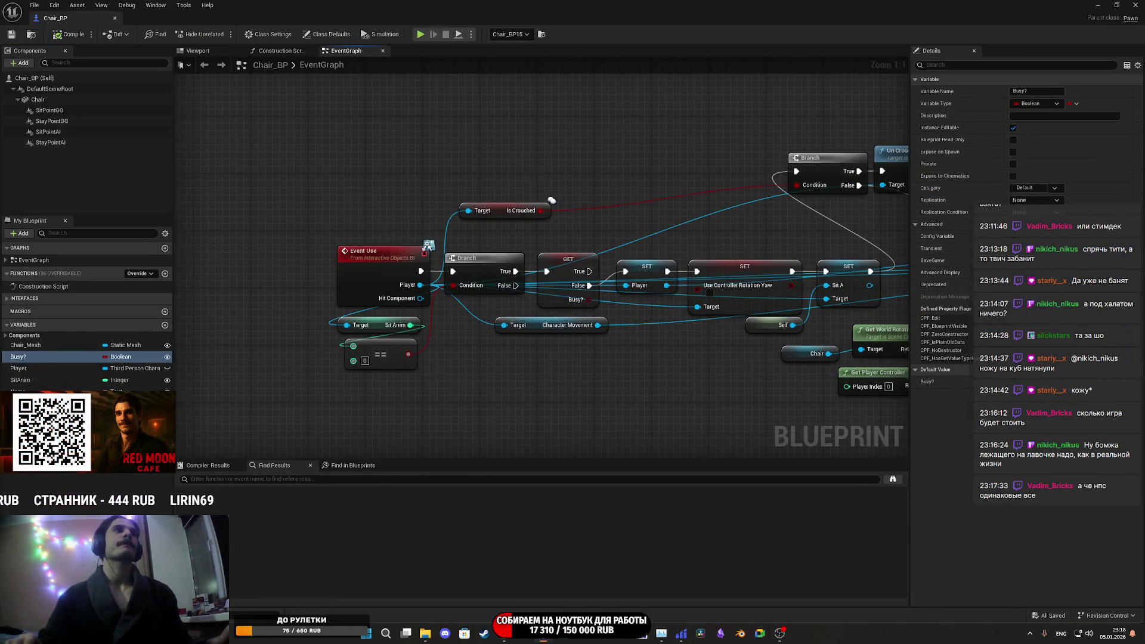
mouse_move(507, 205)
left_mouse_down()
mouse_move(480, 227)
mouse_move(557, 255)
mouse_move(457, 262)
left_mouse_up()
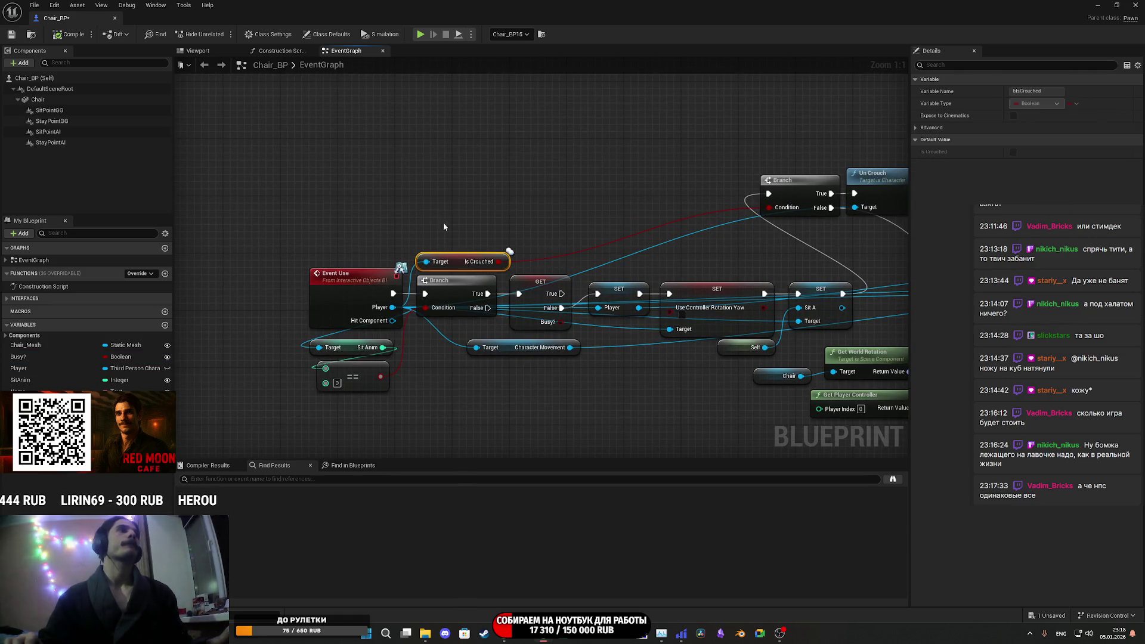
- Save Chair_BP, select the Busy? variable, and cancel a container-type change on it
left_click(10, 34)
left_click_drag(522, 171, 501, 133)
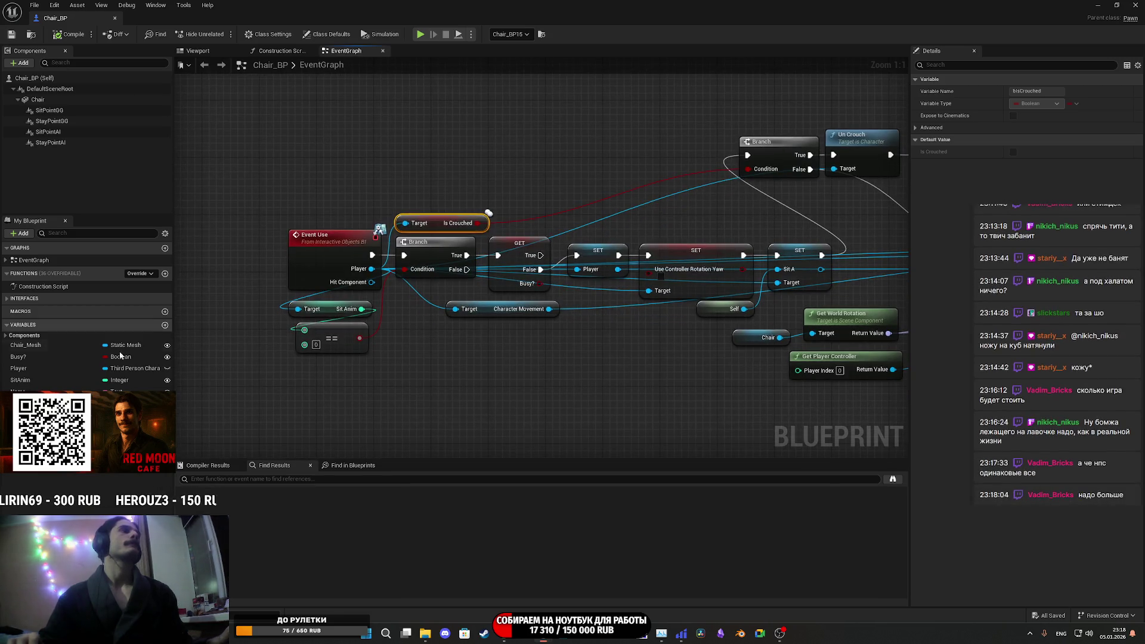
left_click(54, 358)
scroll(570, 199, "down", 5)
scroll(598, 235, "up", 3)
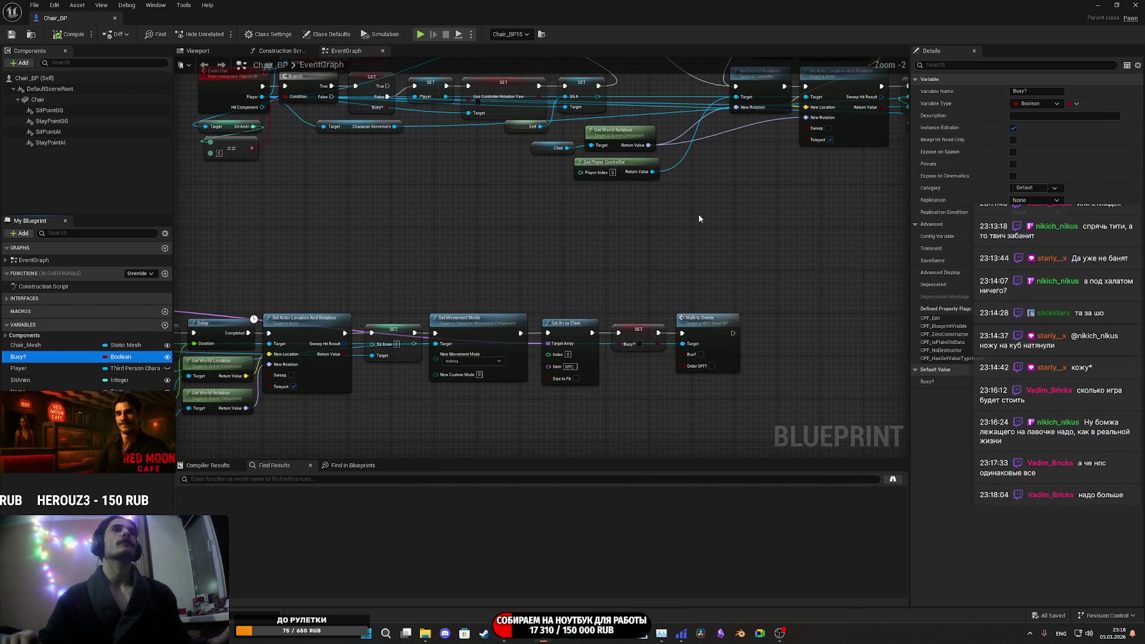
left_click(1077, 104)
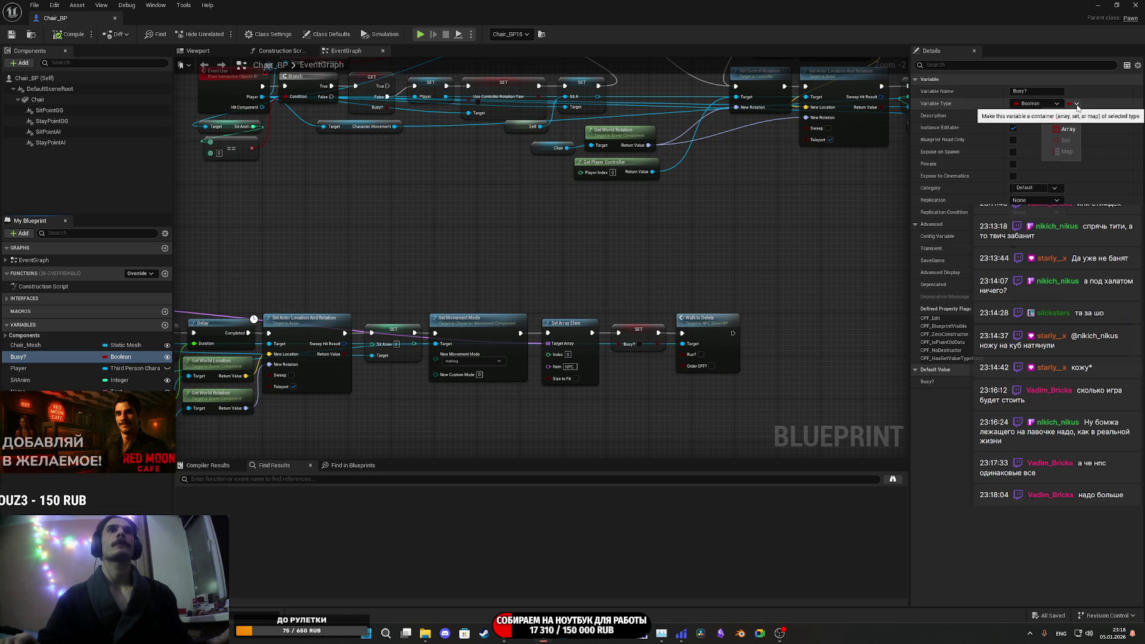
left_click(1069, 131)
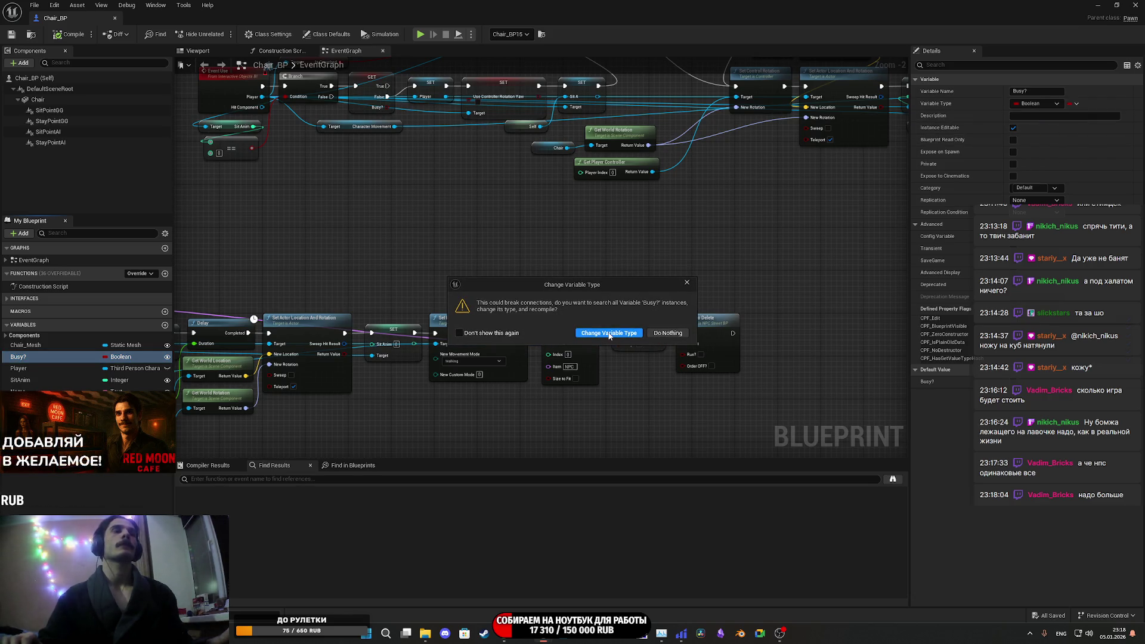
left_click(687, 283)
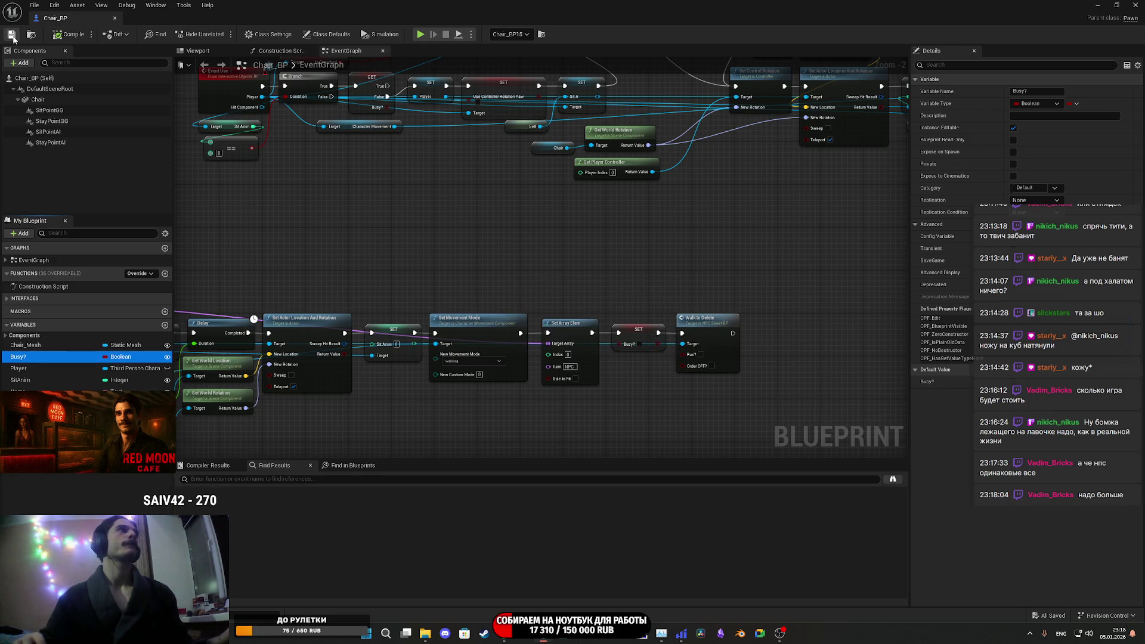
- Duplicate Busy? as a new Boolean named BusyAI? and compile the blueprint
right_click(27, 359)
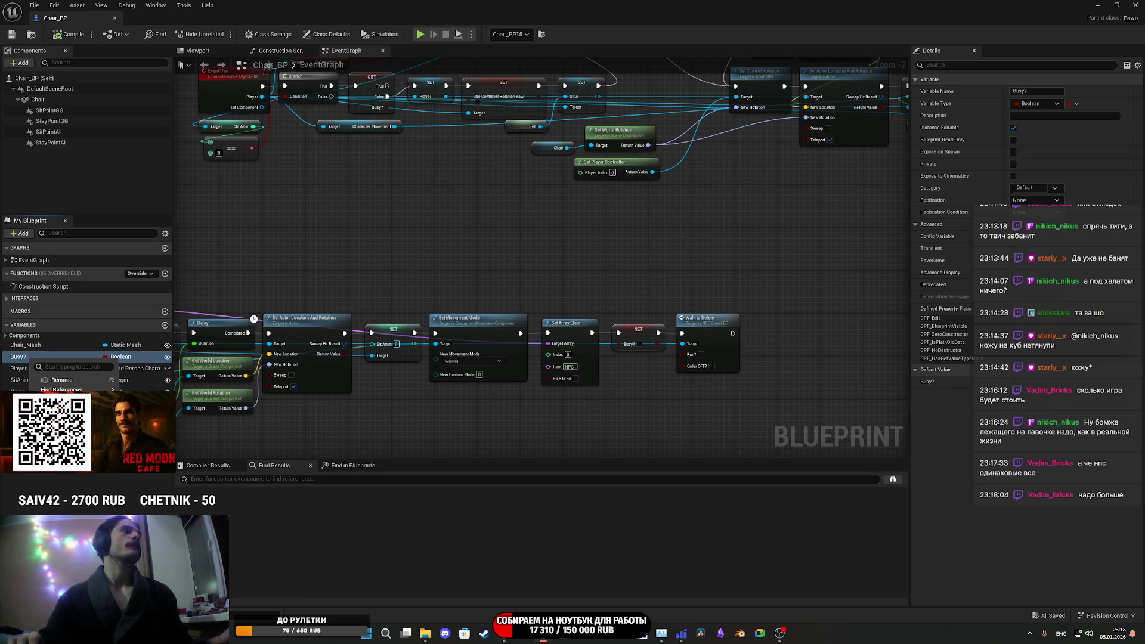
key("ctrl+w")
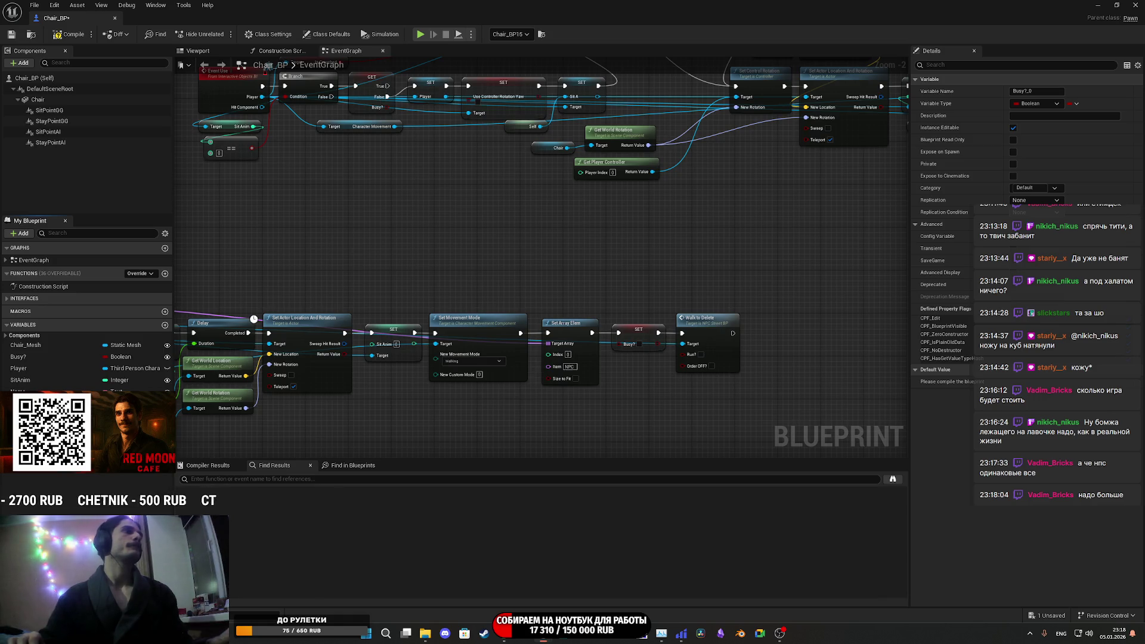
type("BusyAI?")
key("Return")
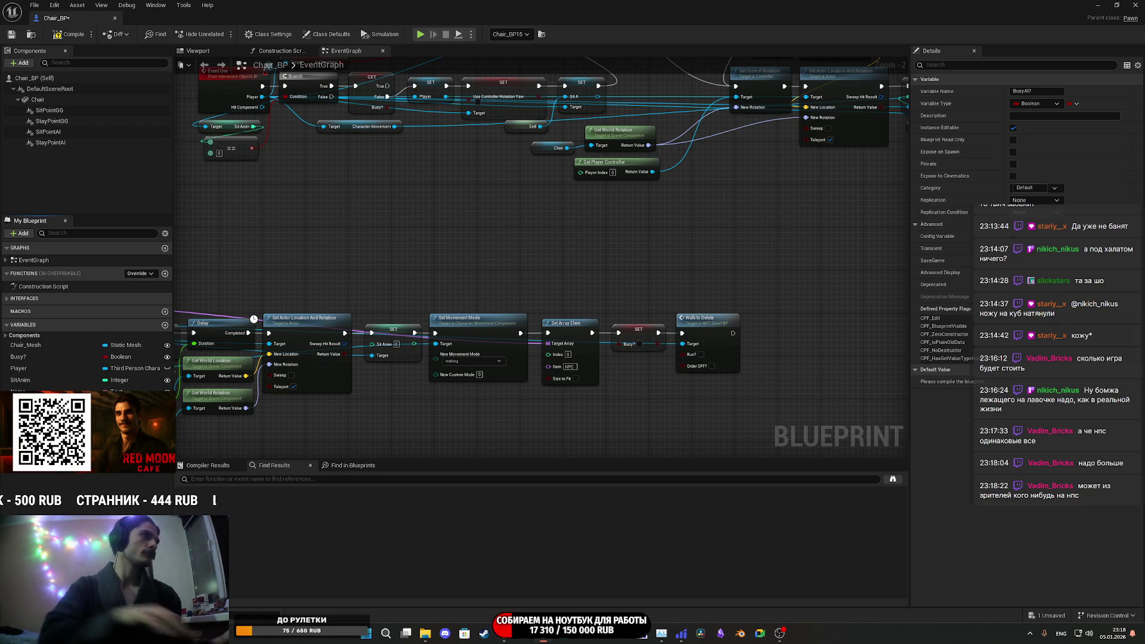
left_click(66, 35)
- Swap the SET Busy? node before Walk to Delete for SET BusyAI? and save
left_click(11, 34)
mouse_move(307, 298)
left_mouse_down()
mouse_move(335, 253)
mouse_move(659, 251)
left_mouse_up()
mouse_move(467, 230)
left_mouse_down()
mouse_move(714, 220)
mouse_move(351, 212)
left_mouse_up()
scroll(491, 237, "up", 2)
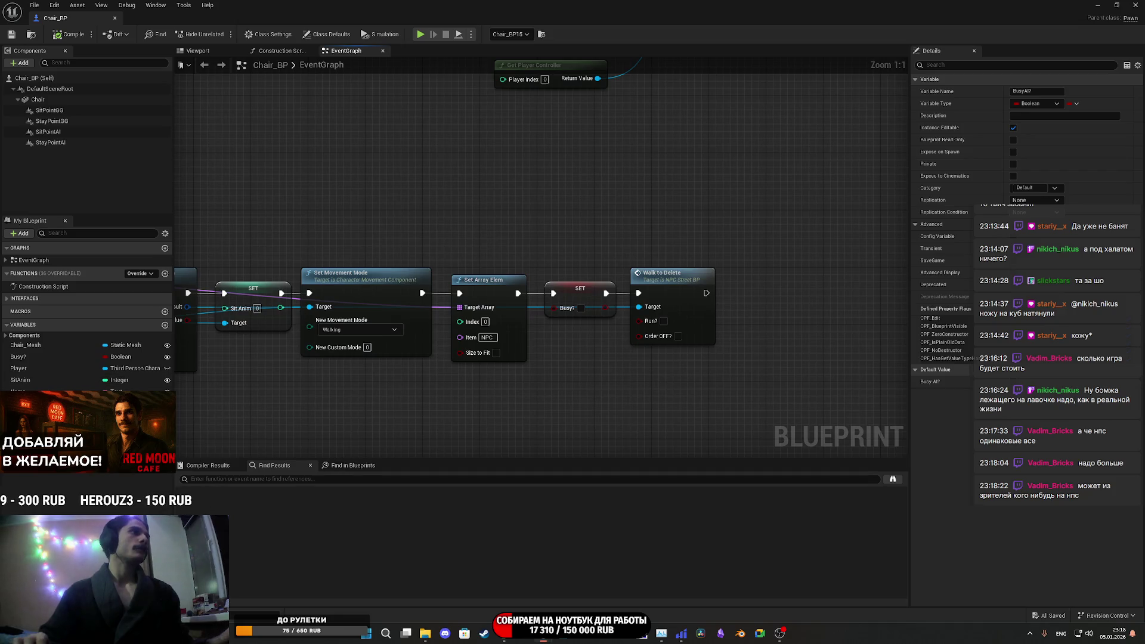
mouse_move(599, 293)
left_mouse_down()
mouse_move(578, 257)
mouse_move(581, 225)
left_mouse_up()
key("ctrl+s")
- Review the NPC_Sit chain's Delay, Set Actor Location, Sit Point AI and Set Movement Mode nodes
mouse_move(587, 291)
left_mouse_down()
mouse_move(785, 207)
mouse_move(691, 211)
mouse_move(925, 203)
mouse_move(908, 197)
left_mouse_up()
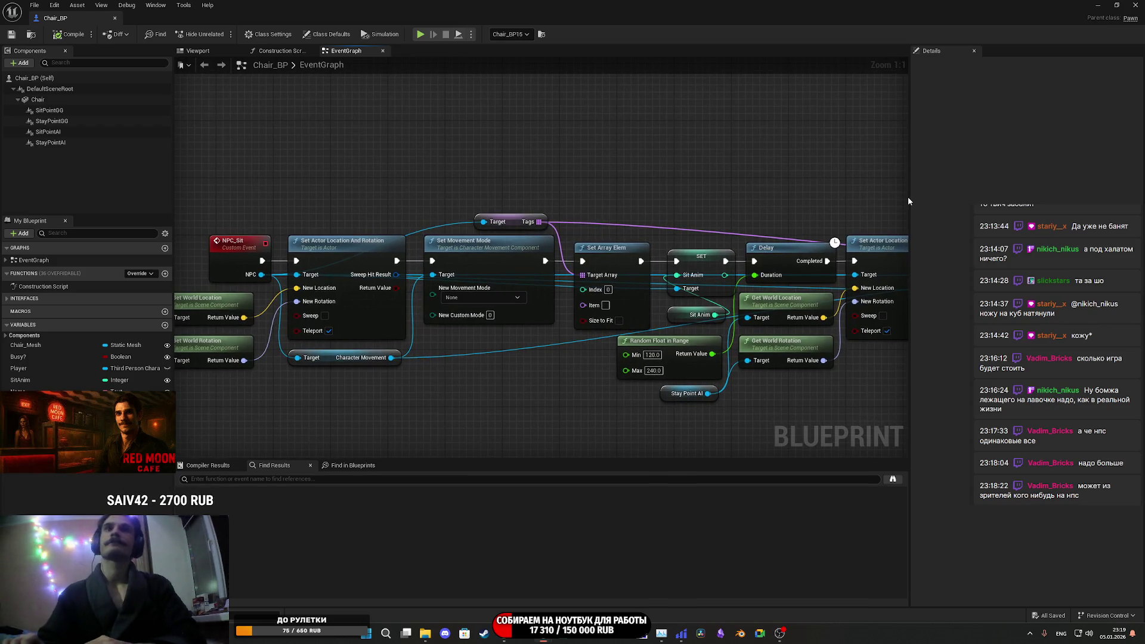
mouse_move(360, 167)
left_mouse_down()
mouse_move(542, 158)
mouse_move(4, 130)
left_mouse_up()
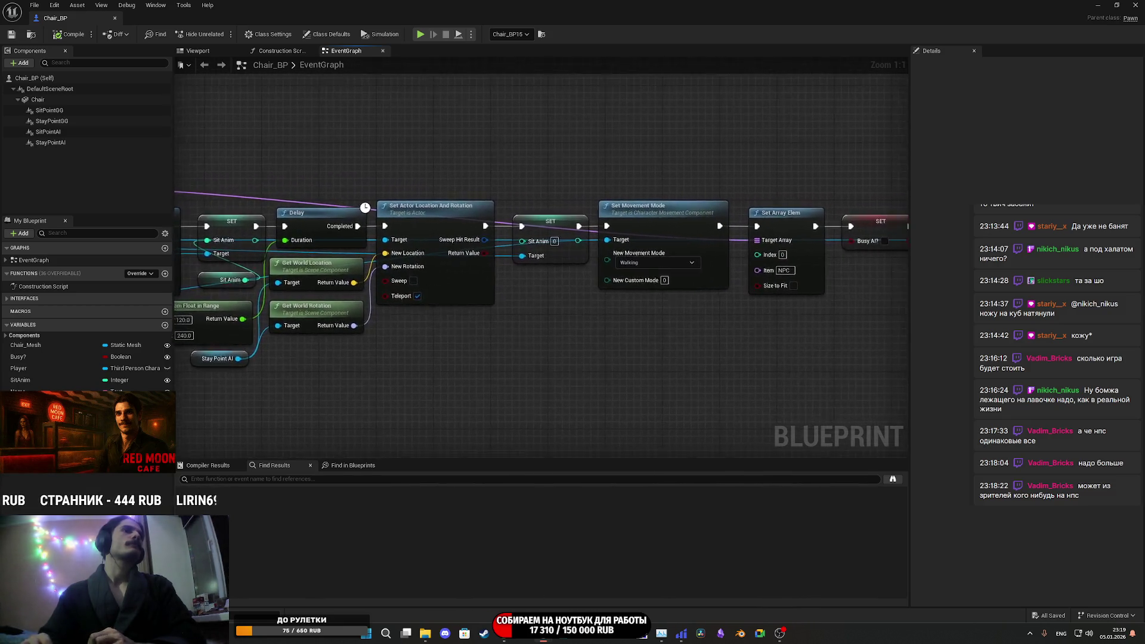
left_click_drag(532, 160, 450, 155)
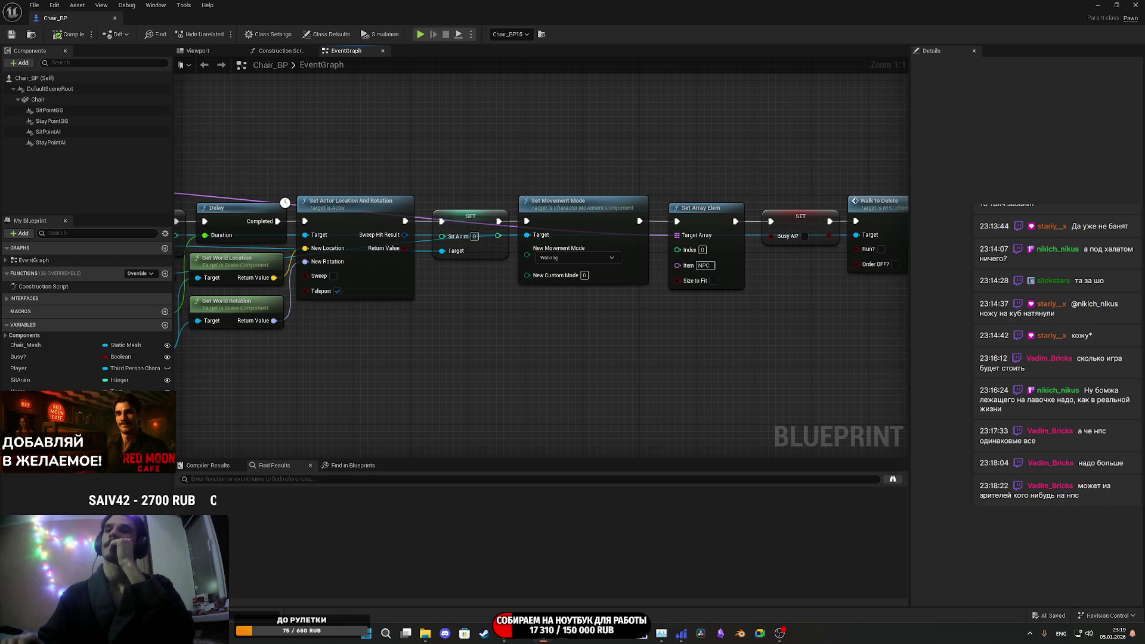
mouse_move(582, 309)
left_mouse_down()
mouse_move(561, 313)
mouse_move(668, 313)
mouse_move(662, 334)
mouse_move(1032, 369)
left_mouse_up()
mouse_move(537, 268)
left_mouse_down()
mouse_move(494, 232)
mouse_move(106, 170)
mouse_move(520, 265)
mouse_move(500, 262)
left_mouse_up()
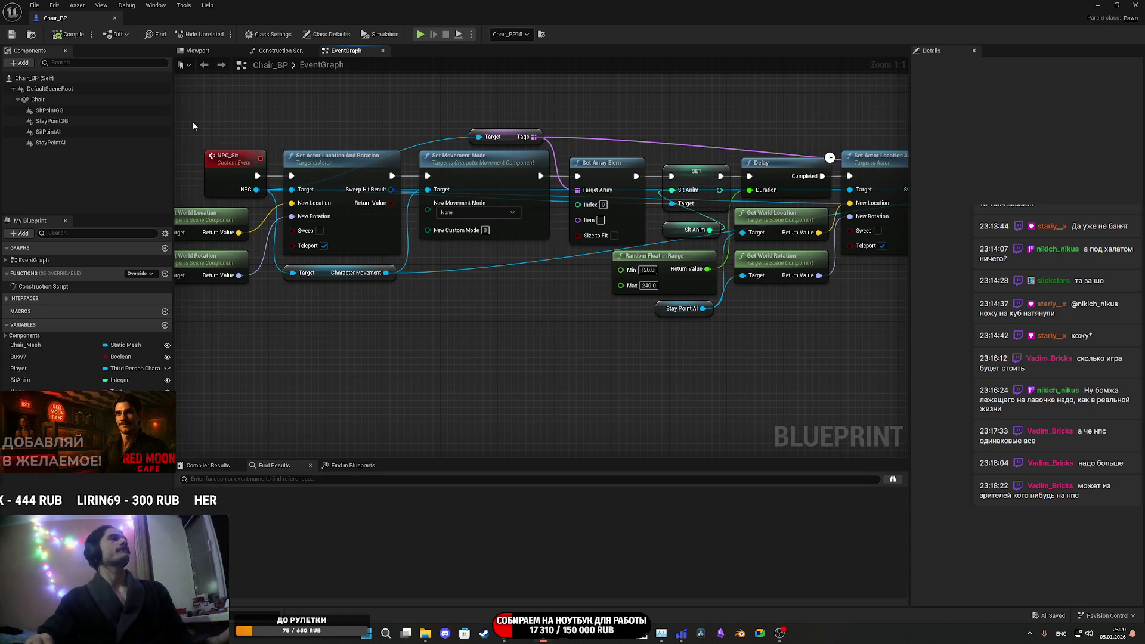
mouse_move(561, 333)
left_mouse_down()
mouse_move(501, 363)
mouse_move(402, 384)
left_mouse_up()
mouse_move(513, 376)
left_mouse_down()
mouse_move(418, 394)
mouse_move(673, 422)
left_mouse_up()
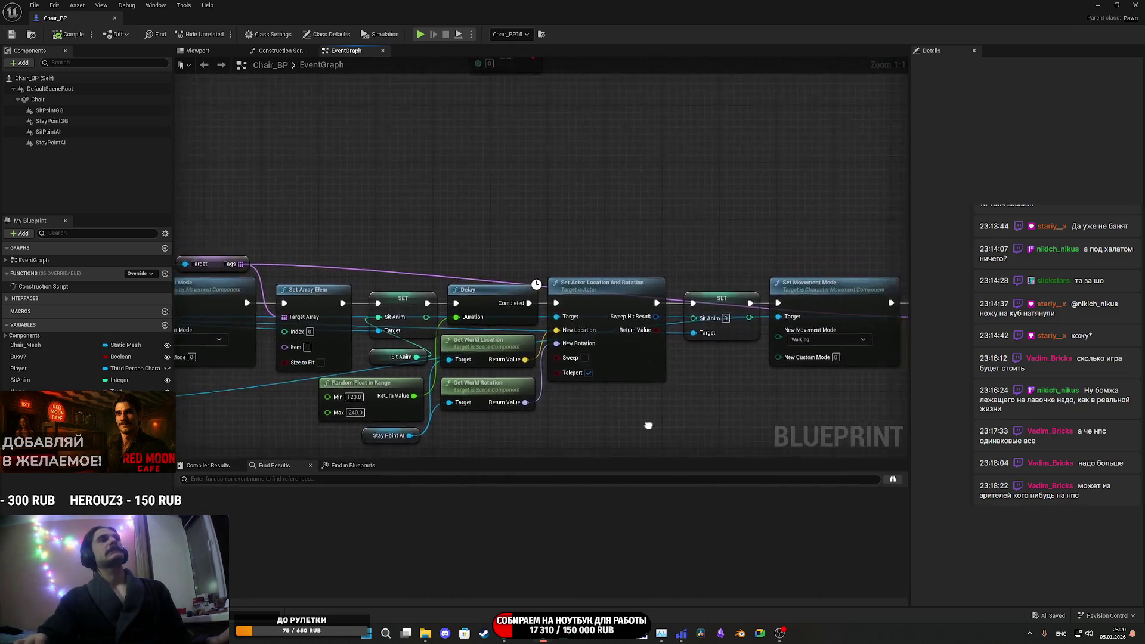
mouse_move(419, 427)
left_mouse_down()
mouse_move(859, 412)
mouse_move(555, 405)
mouse_move(901, 388)
mouse_move(790, 379)
left_mouse_up()
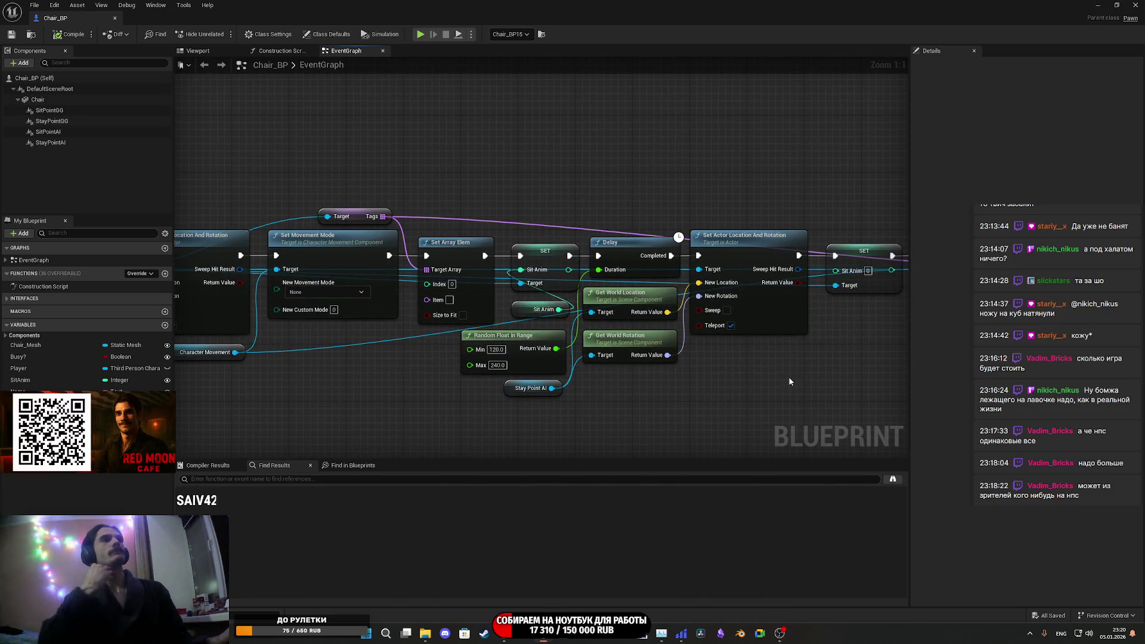
left_click_drag(557, 169, 713, 176)
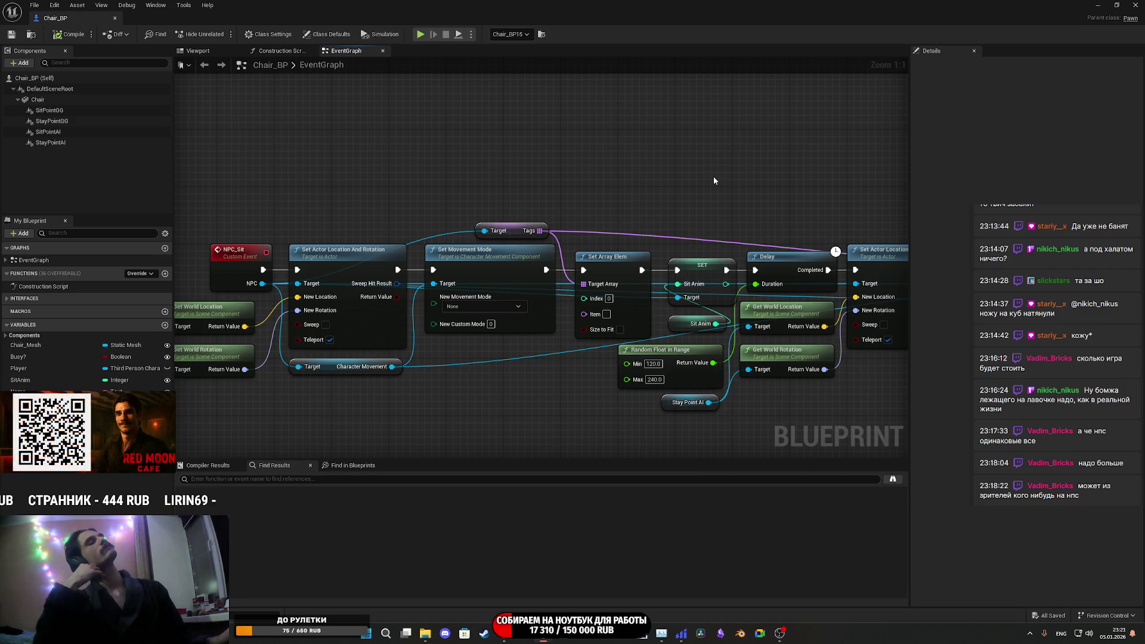
mouse_move(714, 180)
left_mouse_down()
mouse_move(757, 177)
mouse_move(460, 153)
left_mouse_up()
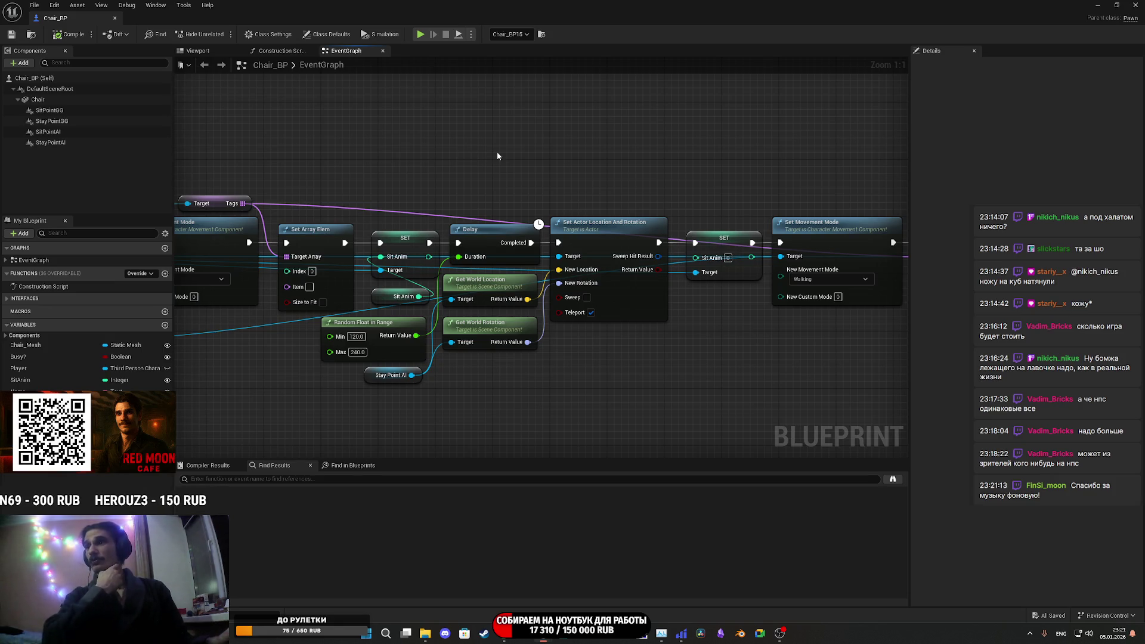
left_click_drag(650, 161, 782, 159)
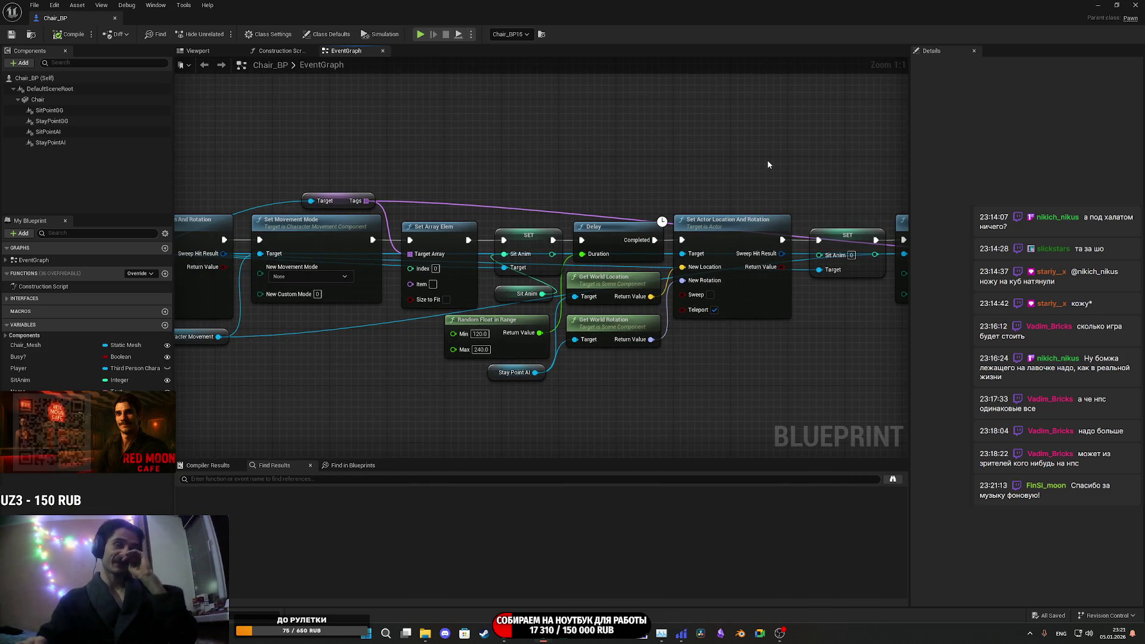
mouse_move(673, 145)
left_mouse_down()
mouse_move(312, 140)
mouse_move(253, 167)
mouse_move(365, 241)
left_mouse_up()
mouse_move(572, 271)
left_mouse_down()
mouse_move(348, 264)
mouse_move(468, 273)
left_mouse_up()
left_click(11, 34)
mouse_move(503, 232)
left_mouse_down()
mouse_move(893, 177)
mouse_move(886, 194)
mouse_move(728, 261)
mouse_move(571, 285)
left_mouse_up()
scroll(728, 260, "down", 3)
scroll(741, 256, "up", 2)
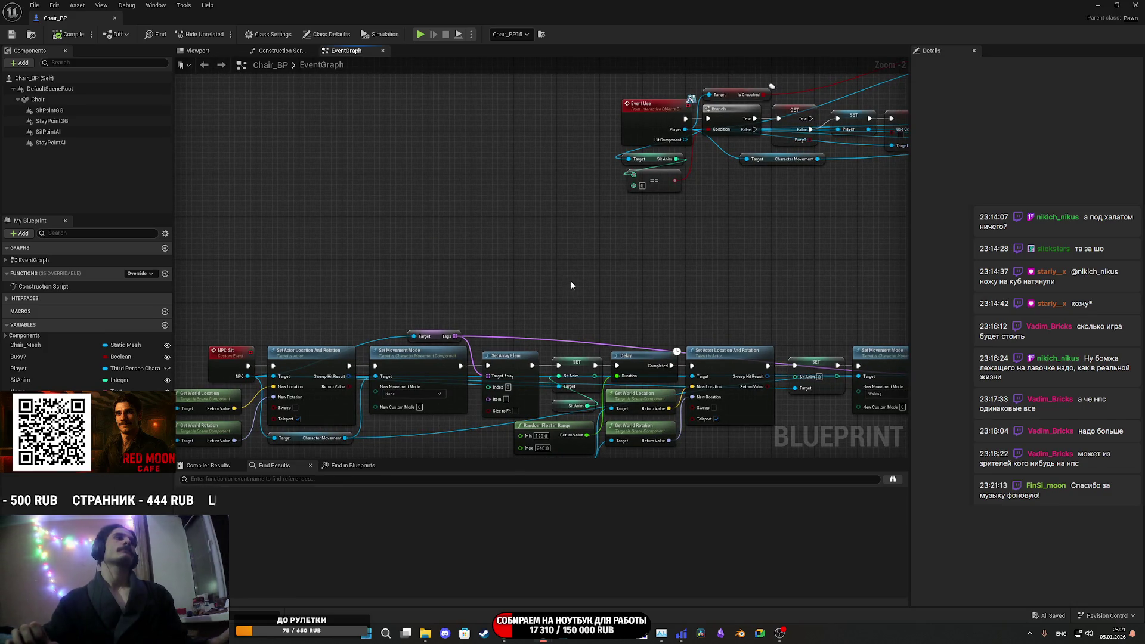
scroll(570, 281, "up", 2)
left_click_drag(292, 179, 178, 165)
scroll(631, 213, "down", 3)
scroll(626, 212, "up", 3)
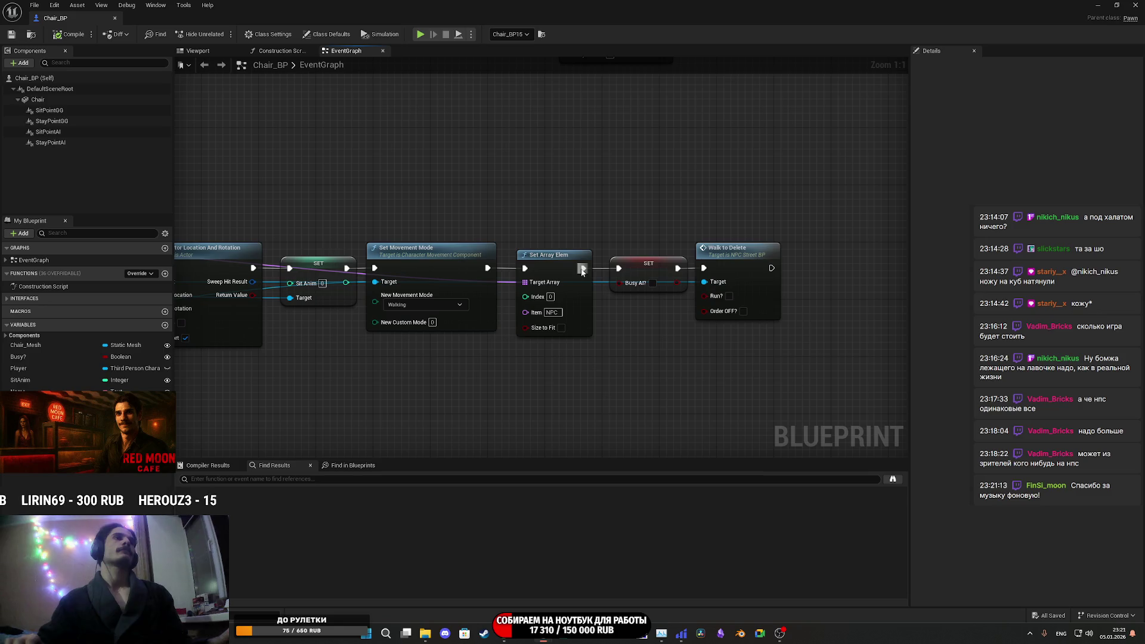
mouse_move(582, 271)
left_mouse_down()
mouse_move(801, 232)
mouse_move(336, 233)
mouse_move(606, 325)
mouse_move(557, 328)
mouse_move(666, 280)
left_mouse_up()
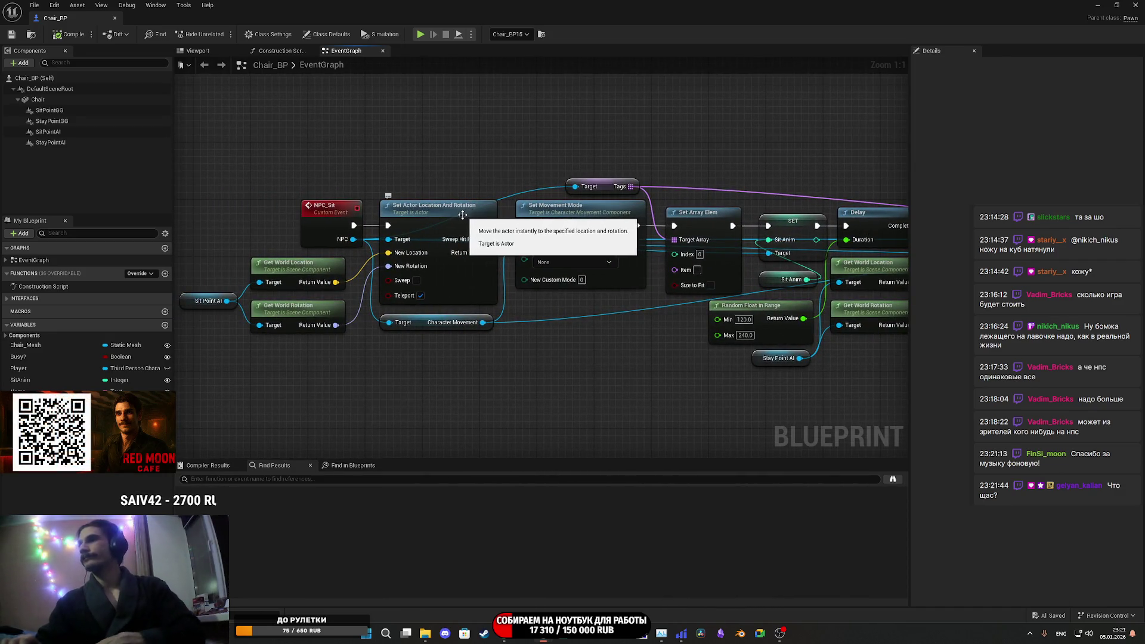
mouse_move(618, 327)
left_mouse_down()
mouse_move(578, 340)
mouse_move(314, 325)
mouse_move(614, 338)
left_mouse_up()
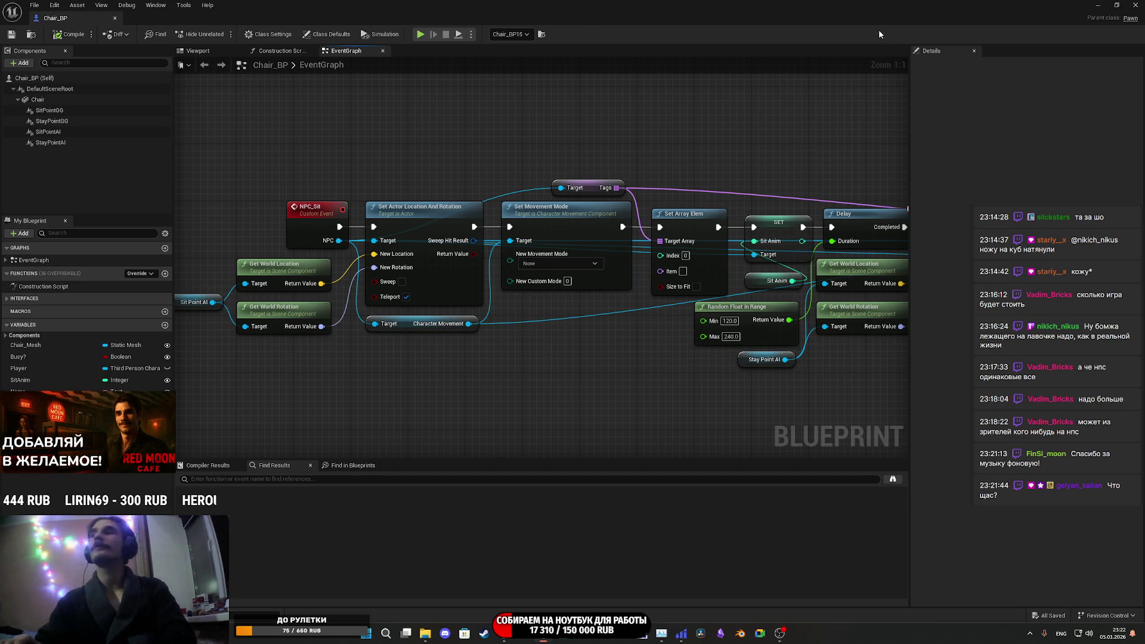
left_click(1098, 5)
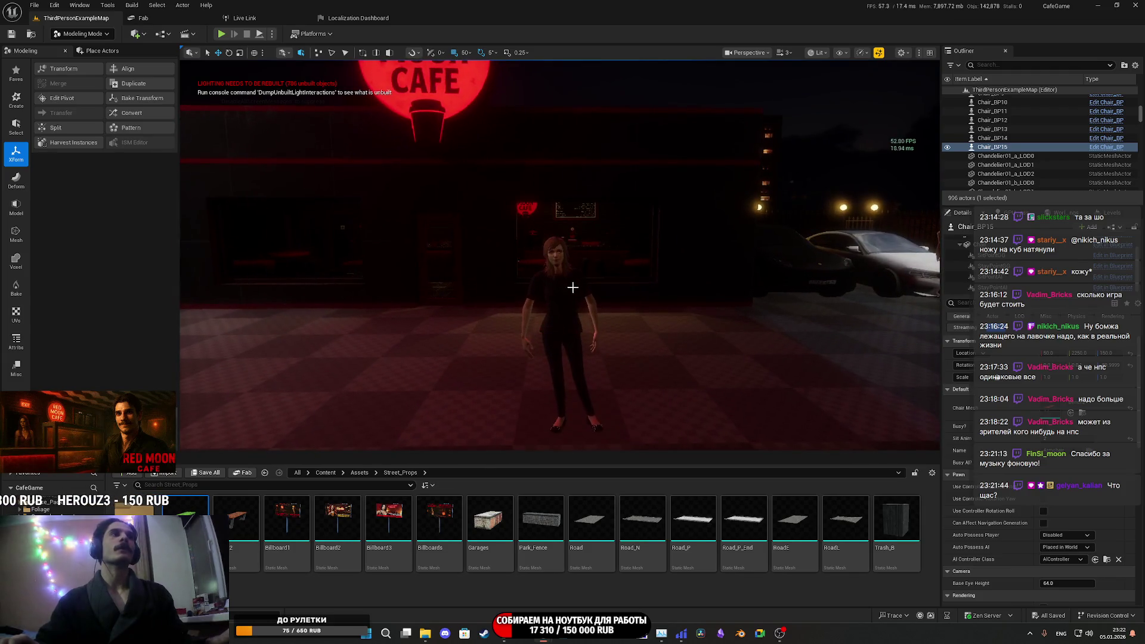
left_click(574, 287)
left_click(1116, 227)
left_click(1068, 253)
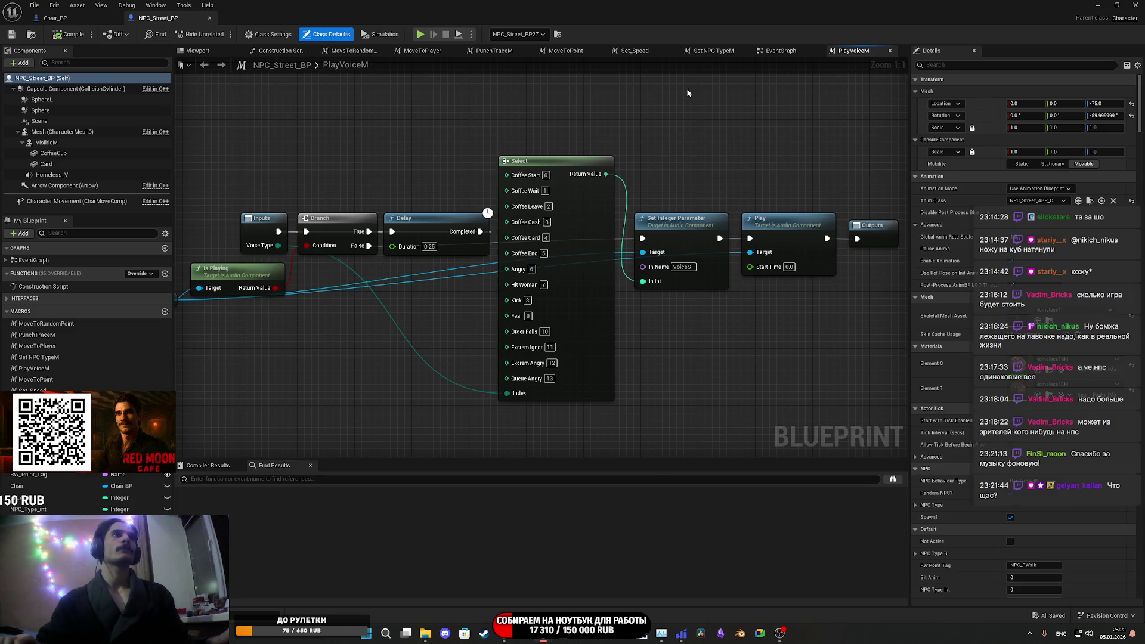
left_click(776, 51)
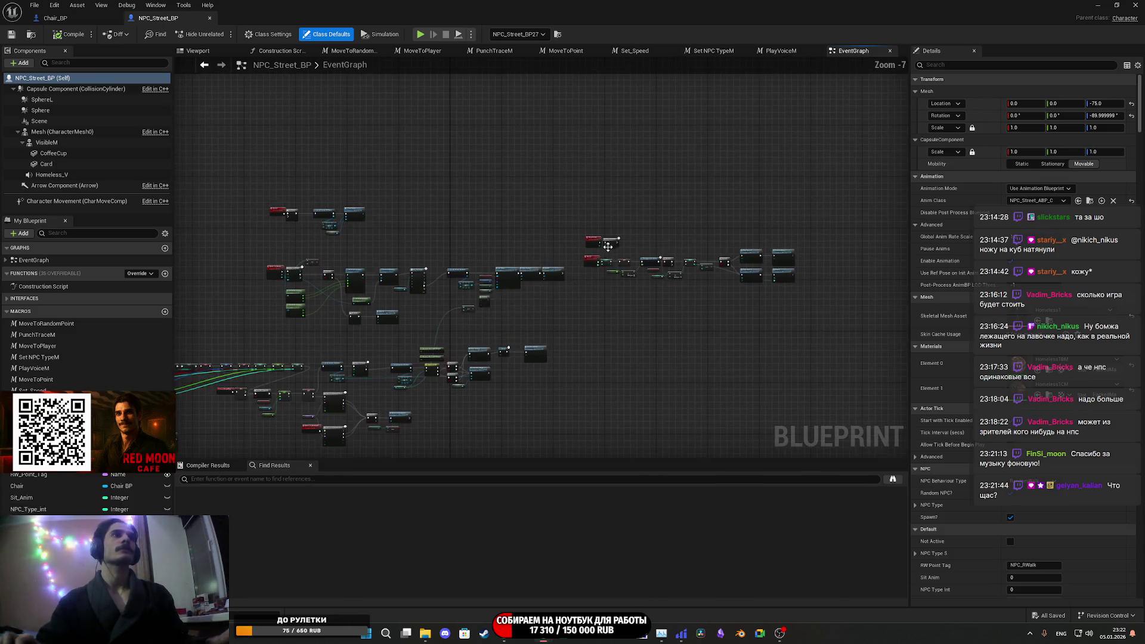
left_click_drag(585, 297, 820, 181)
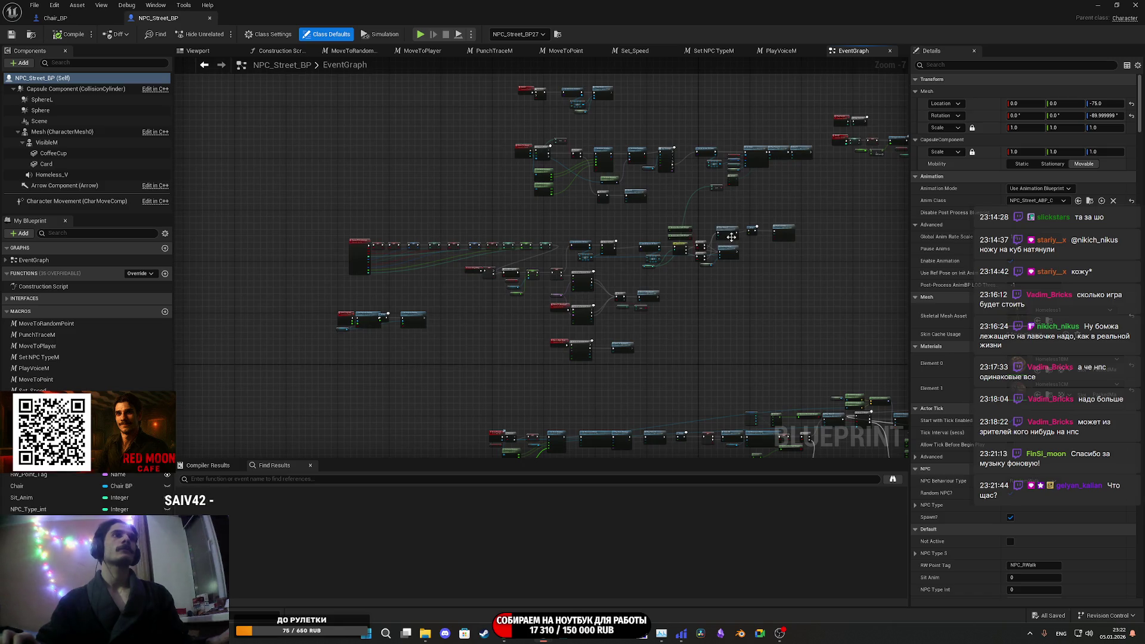
scroll(703, 237, "up", 7)
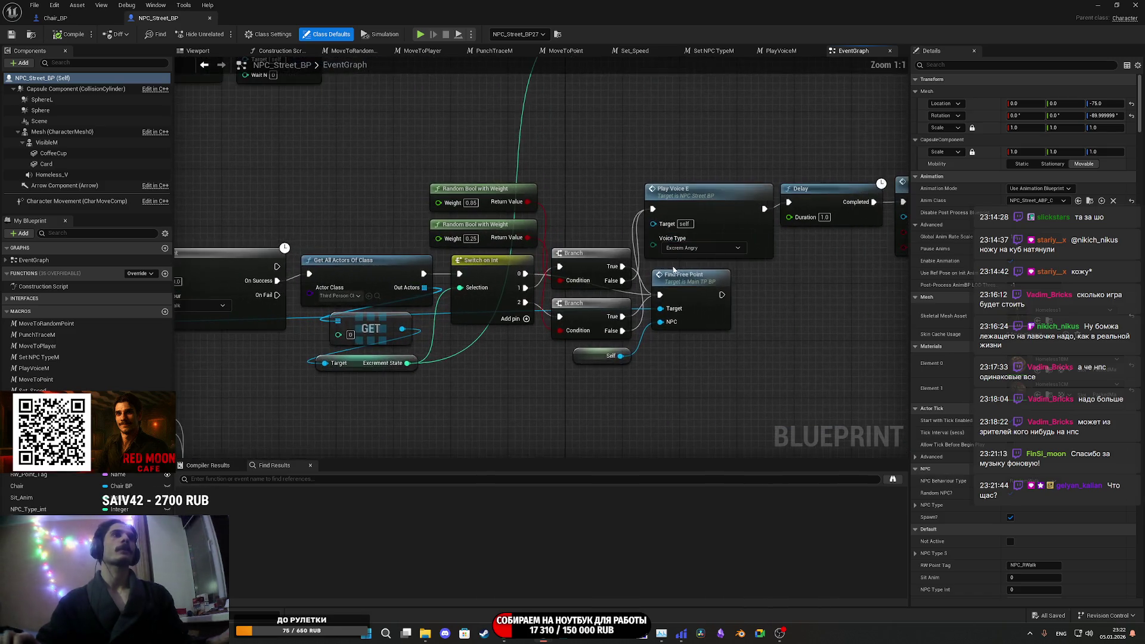
left_click_drag(661, 286, 553, 293)
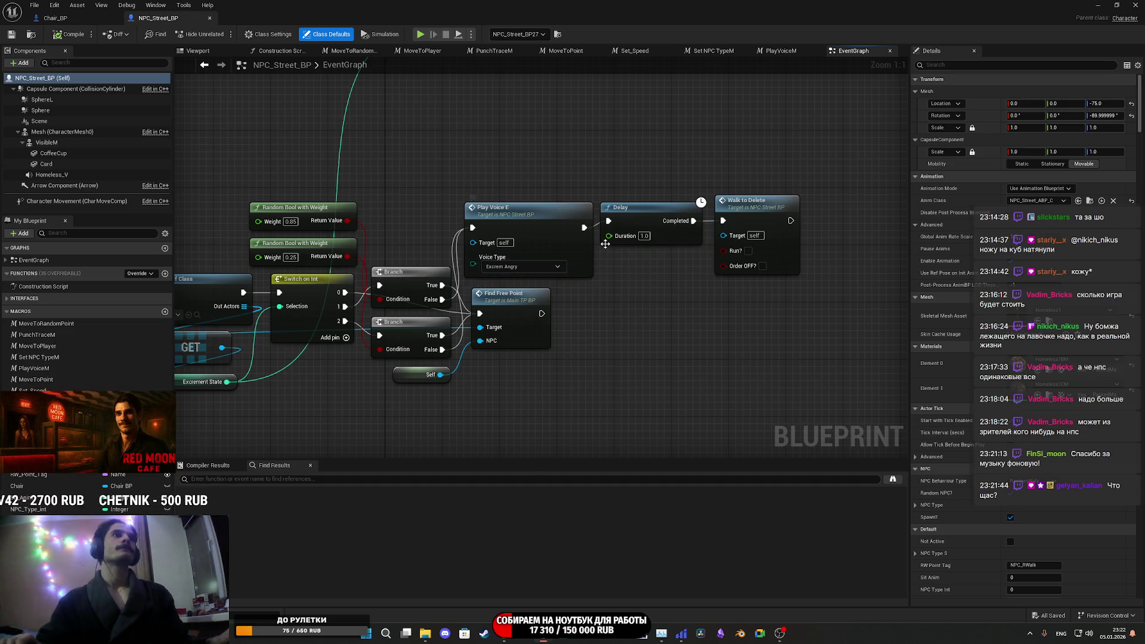
scroll(605, 243, "down", 7)
scroll(617, 166, "up", 5)
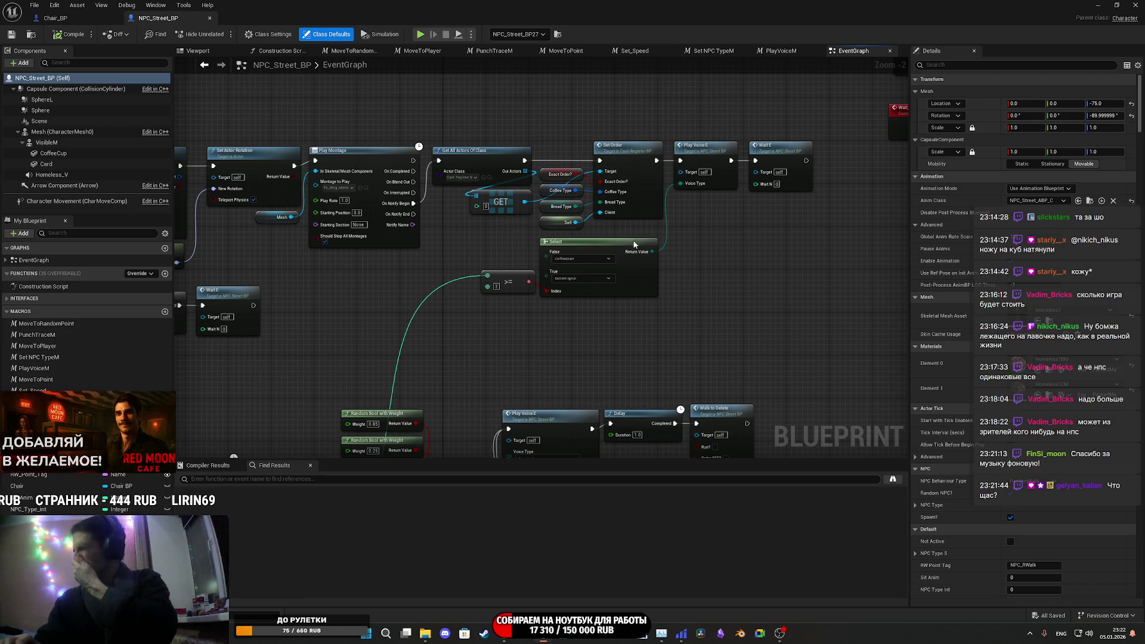
scroll(621, 197, "down", 6)
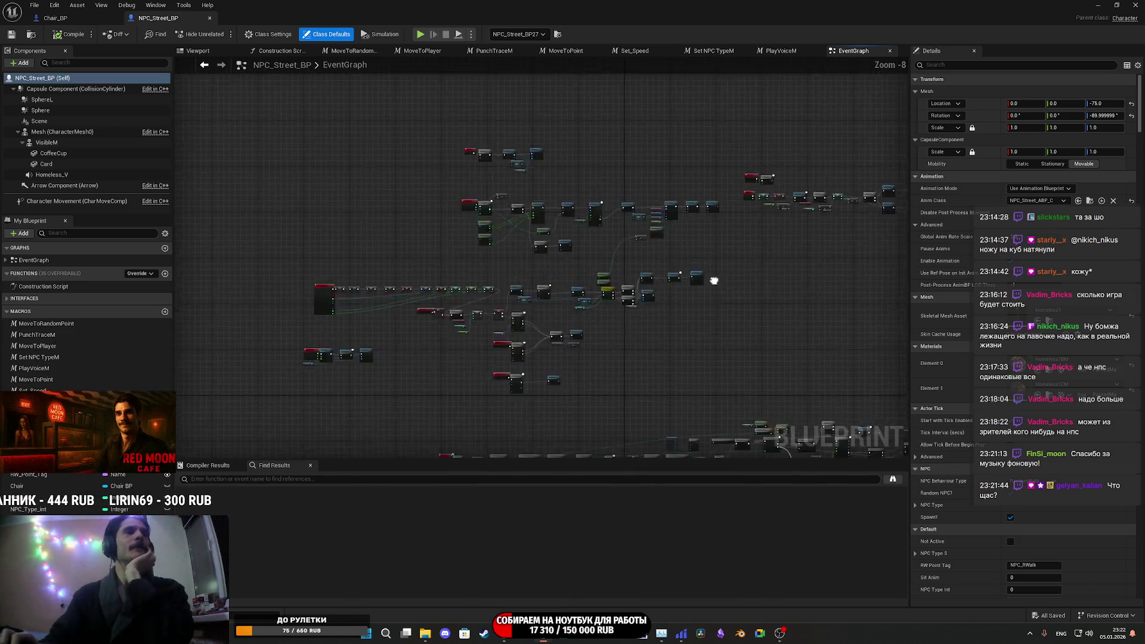
left_click_drag(733, 343, 509, 255)
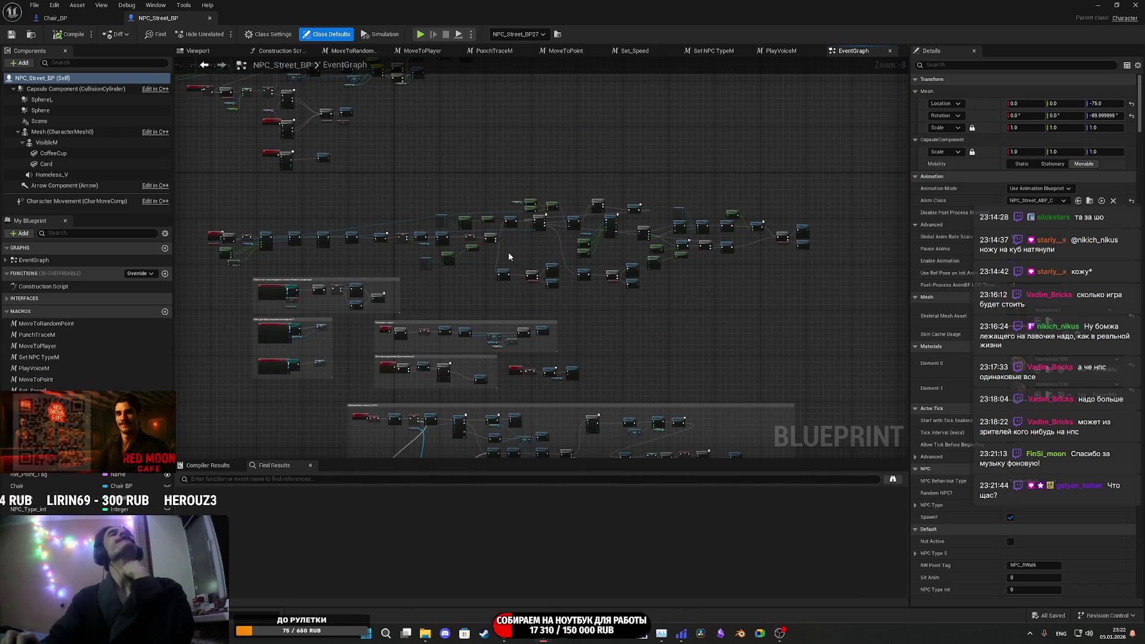
mouse_move(476, 179)
left_mouse_down()
mouse_move(486, 289)
mouse_move(511, 365)
mouse_move(563, 337)
mouse_move(461, 275)
left_mouse_up()
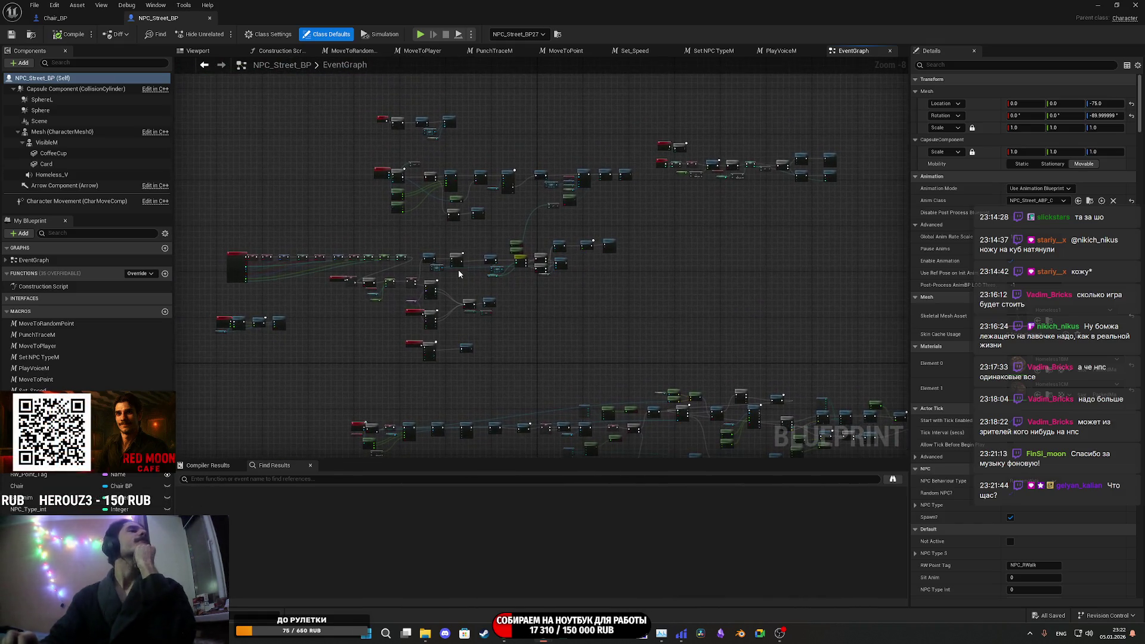
scroll(460, 275, "up", 6)
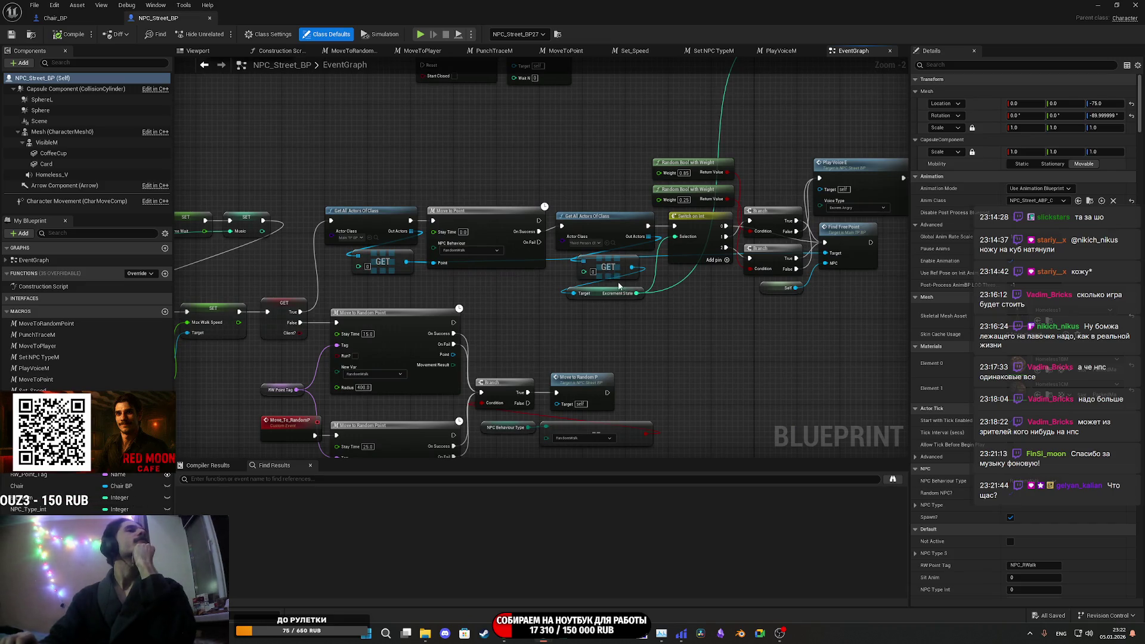
scroll(580, 250, "up", 2)
left_click_drag(570, 256, 505, 268)
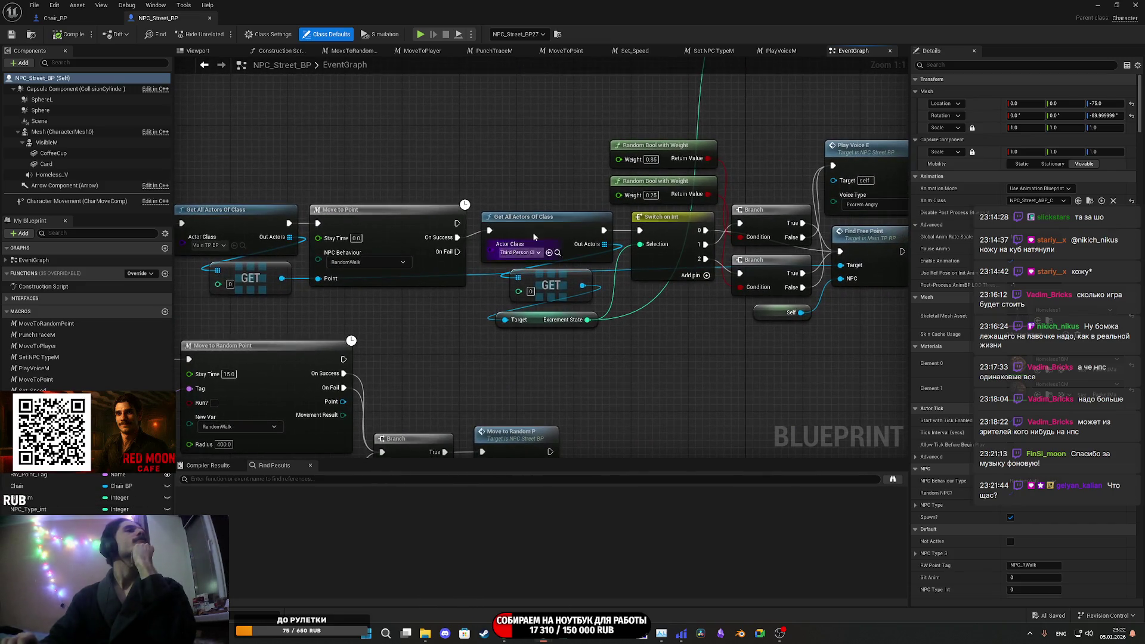
left_click_drag(679, 374, 429, 356)
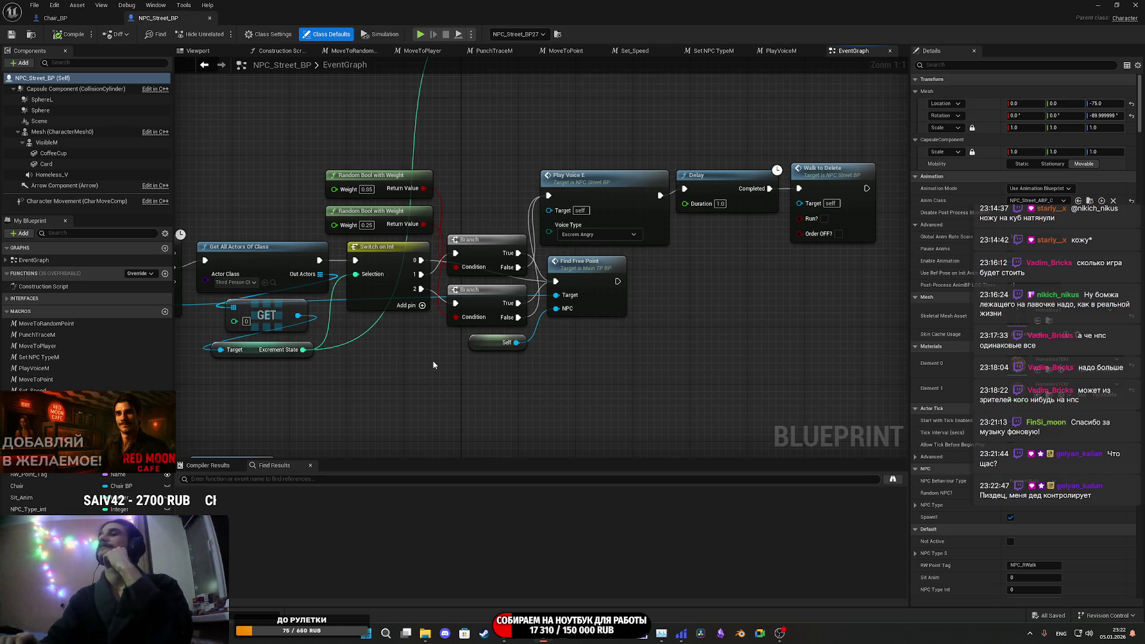
mouse_move(667, 310)
left_mouse_down()
mouse_move(627, 339)
mouse_move(641, 357)
mouse_move(560, 376)
left_mouse_up()
mouse_move(769, 372)
left_mouse_down()
mouse_move(638, 206)
mouse_move(716, 295)
mouse_move(476, 154)
mouse_move(508, 153)
left_mouse_up()
mouse_move(582, 181)
left_mouse_down()
mouse_move(574, 192)
mouse_move(714, 383)
left_mouse_up()
scroll(714, 382, "down", 3)
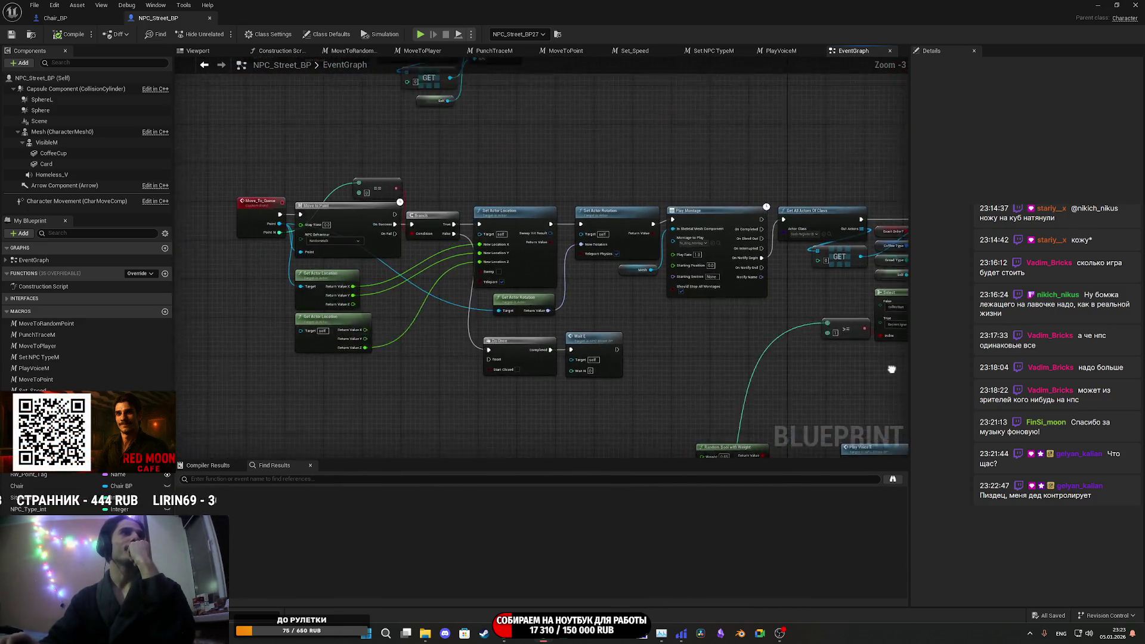
mouse_move(983, 354)
left_mouse_down()
mouse_move(801, 345)
mouse_move(799, 316)
mouse_move(660, 338)
left_mouse_up()
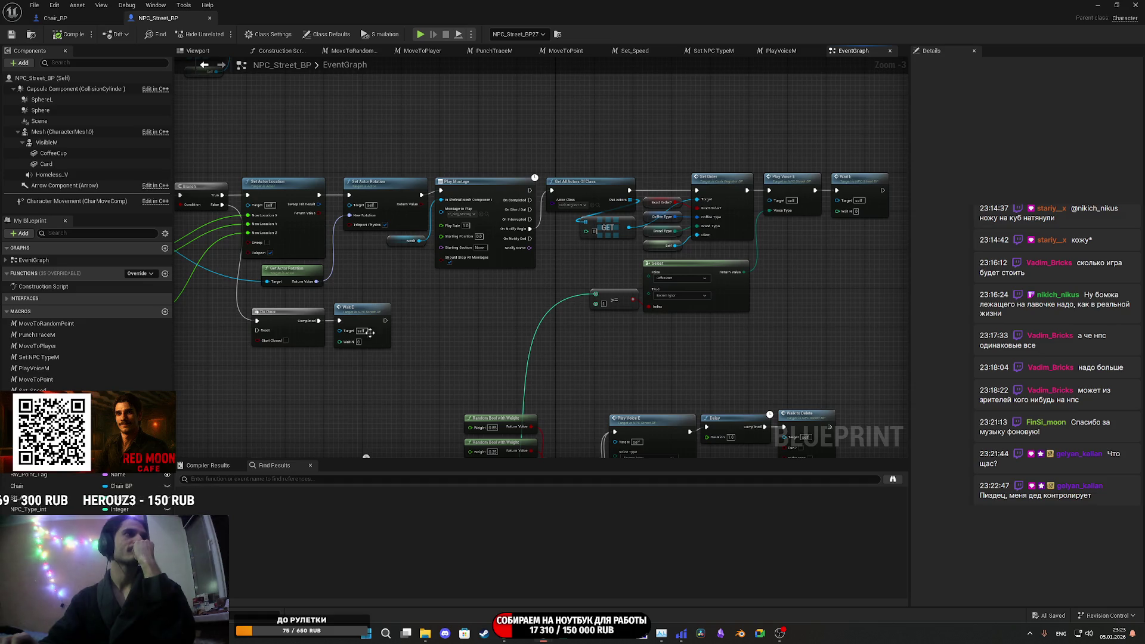
scroll(352, 330, "up", 3)
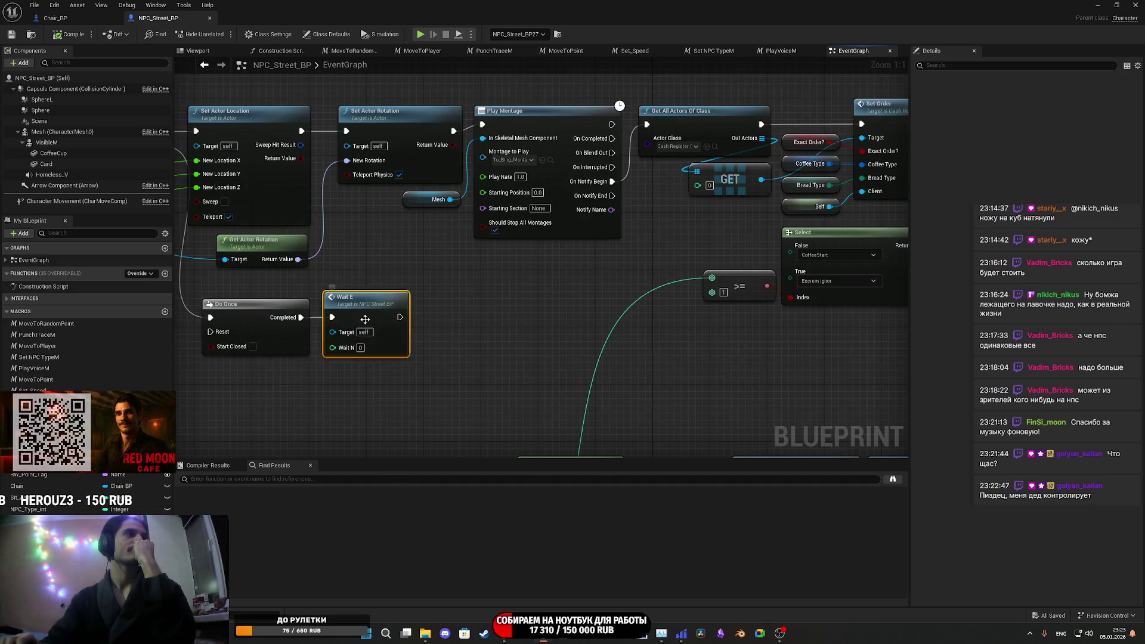
- Jump to the Wait_E event and look over the Move_To_Queue chain and Do Once nodes
double_click(366, 319)
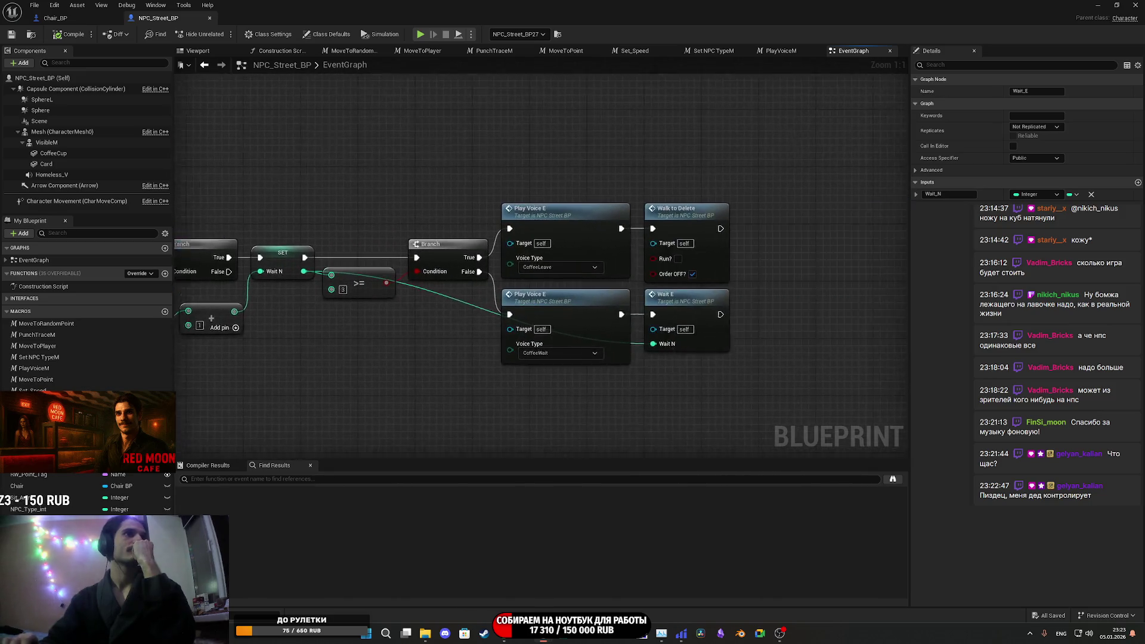
scroll(680, 351, "down", 5)
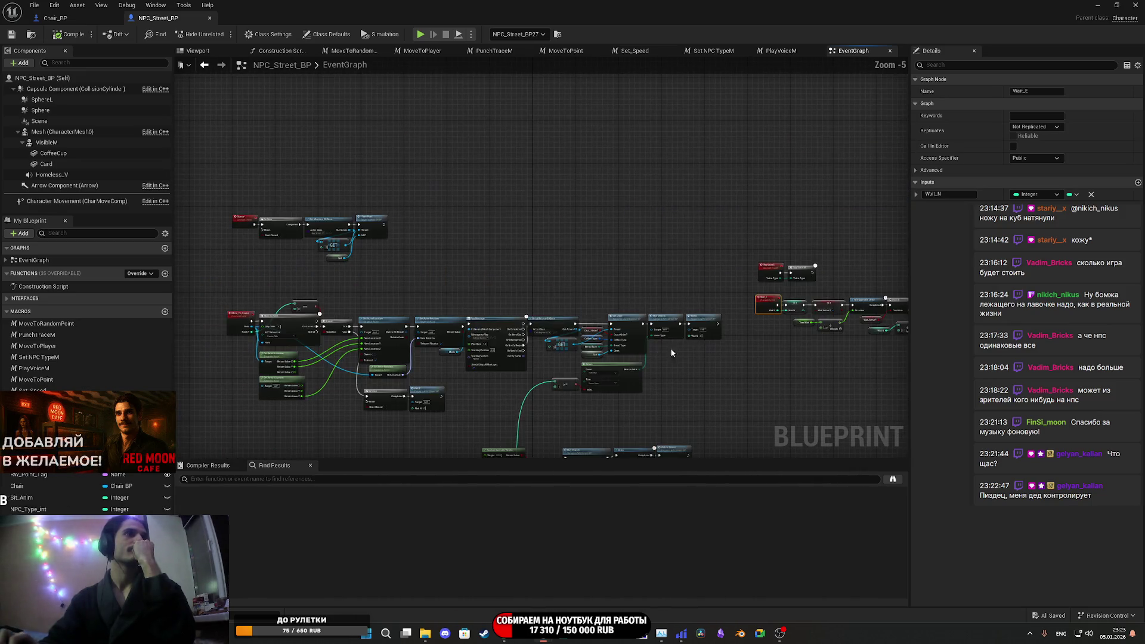
scroll(421, 206, "up", 5)
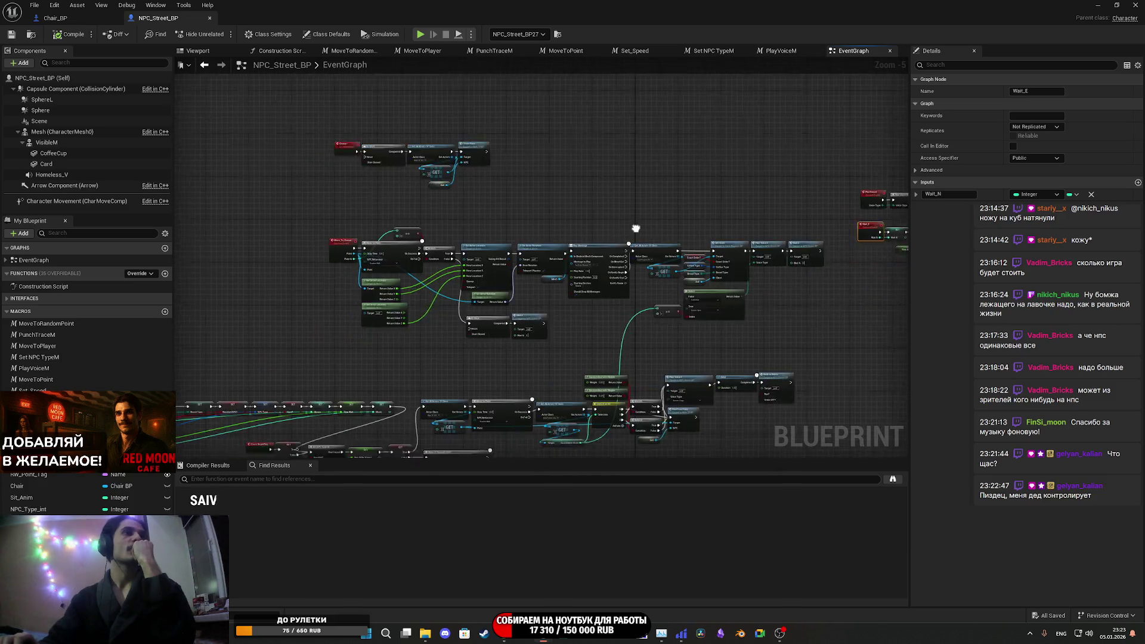
scroll(421, 206, "down", 5)
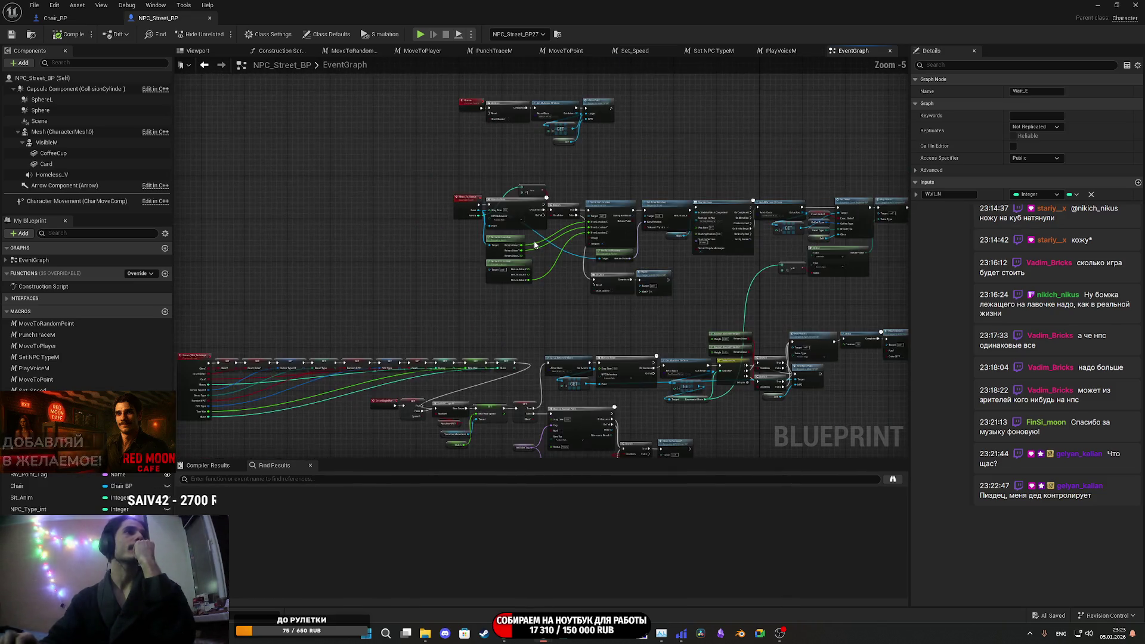
scroll(475, 259, "up", 5)
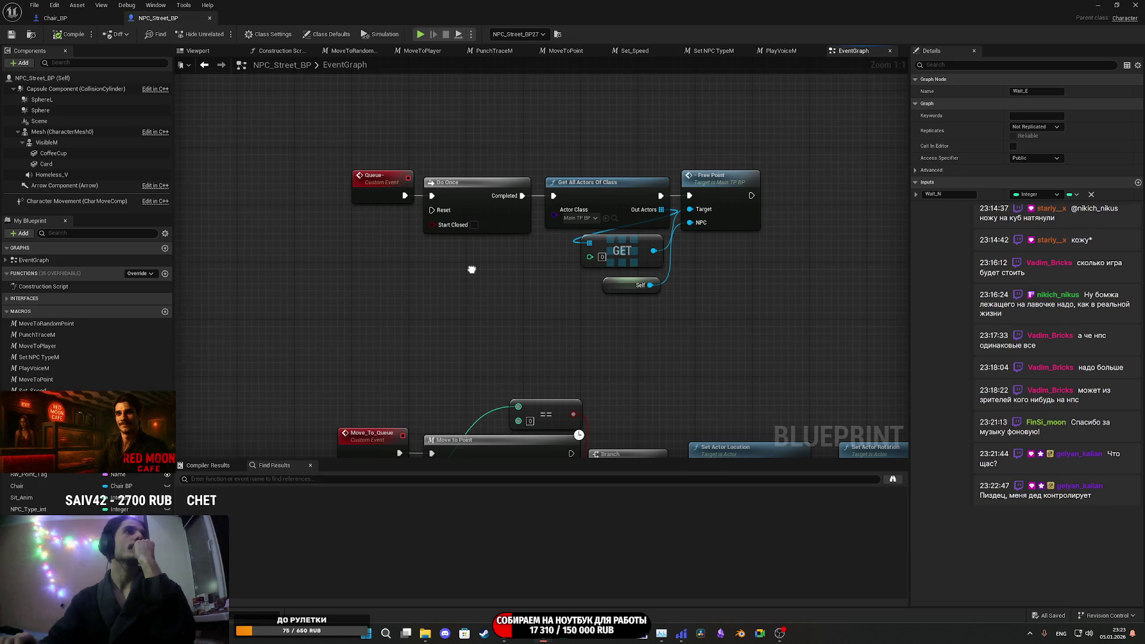
left_click_drag(542, 263, 493, 191)
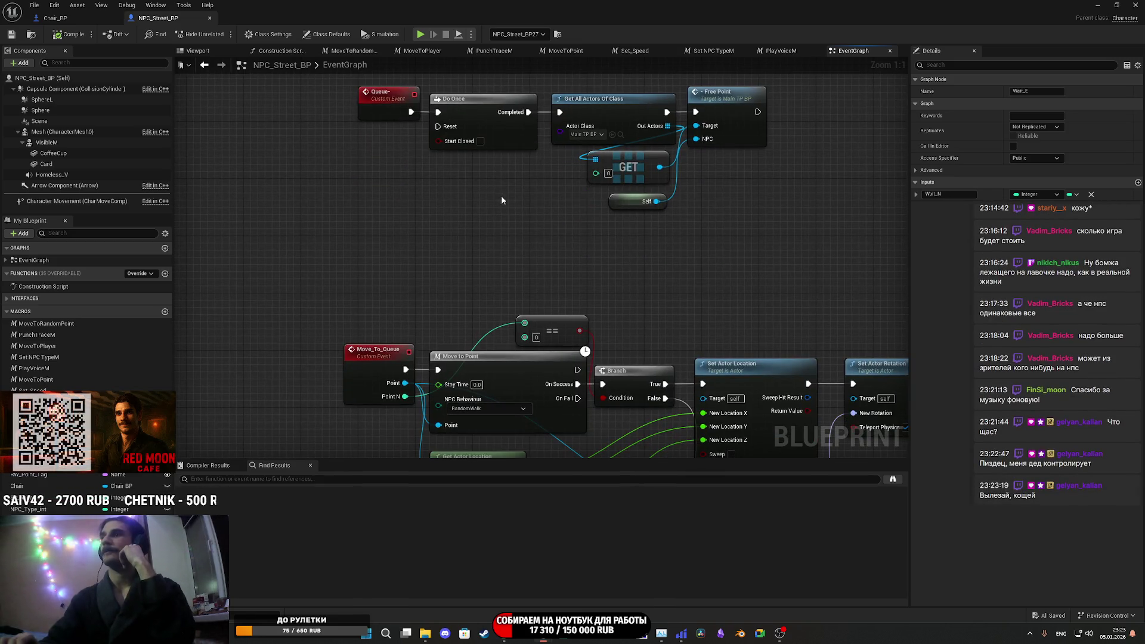
left_click_drag(661, 382, 658, 145)
scroll(658, 145, "down", 4)
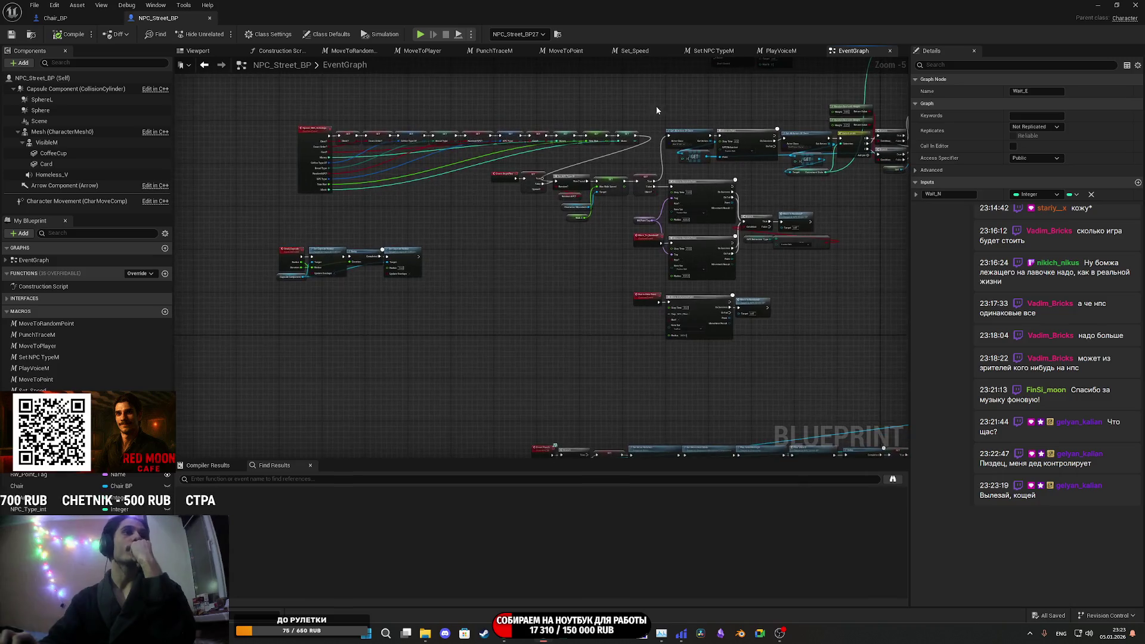
scroll(624, 225, "up", 4)
- Survey Move to Random Point, BeginPlay SET and Switch on Int nodes, then open Find_Free_Point in Main_TP_BP
left_click_drag(624, 226, 491, 224)
scroll(420, 221, "down", 2)
mouse_move(420, 221)
left_mouse_down()
mouse_move(598, 356)
mouse_move(512, 367)
left_mouse_up()
mouse_move(761, 286)
left_mouse_down()
mouse_move(633, 358)
mouse_move(502, 317)
mouse_move(281, 346)
mouse_move(333, 319)
left_mouse_up()
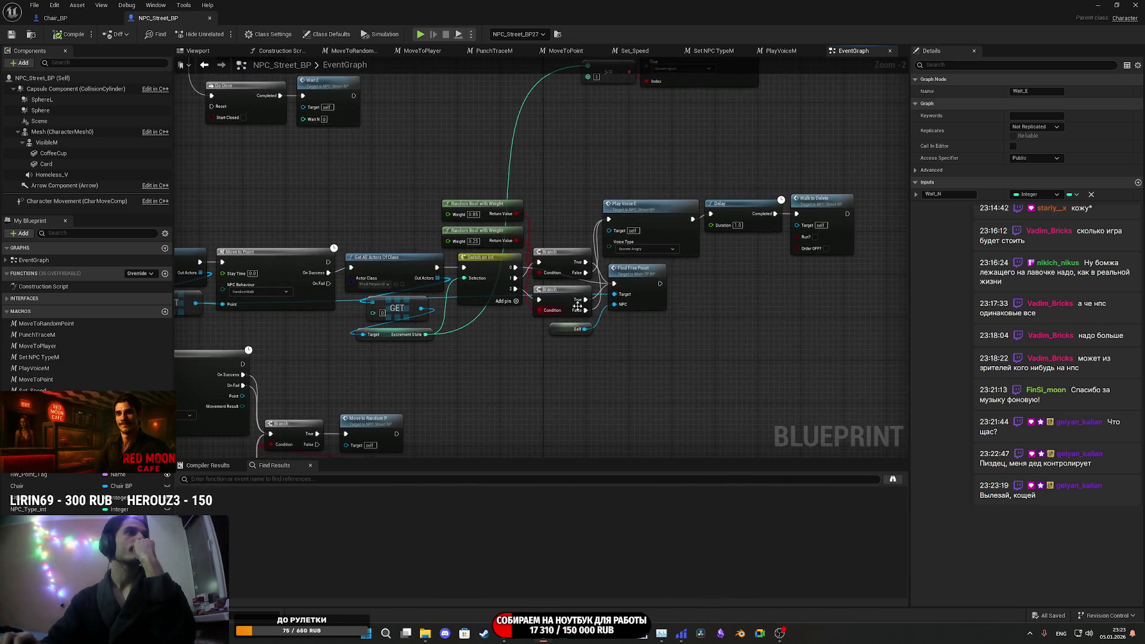
double_click(644, 290)
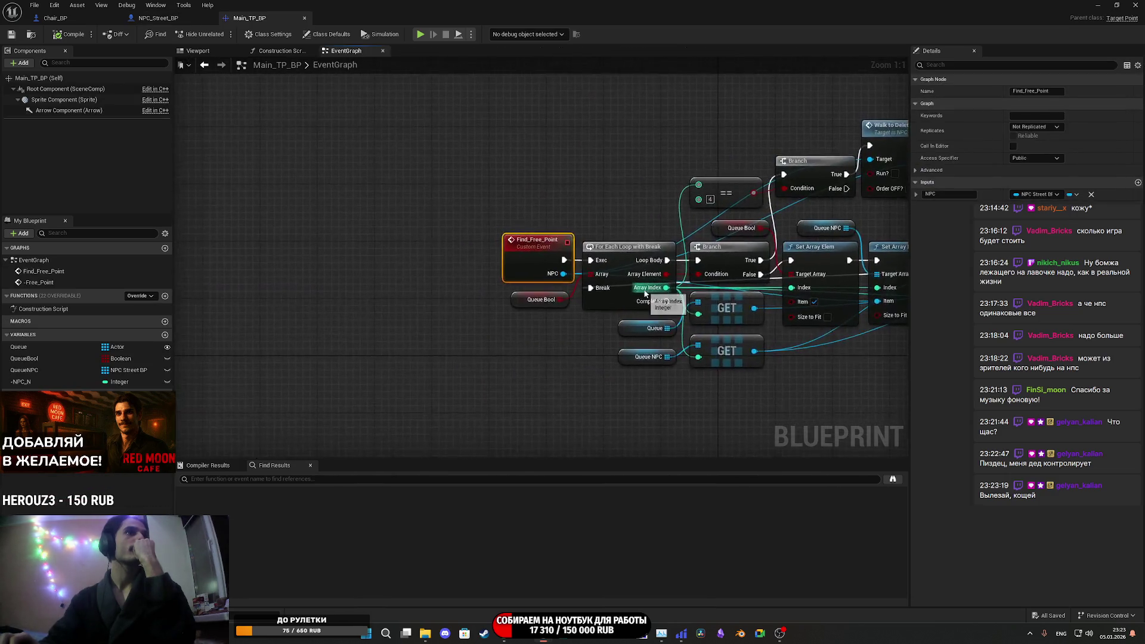
- Pan to the Is Valid and Move to Queue nodes and jump to Move_To_Queue in NPC_Street_BP
left_click_drag(591, 309, 276, 341)
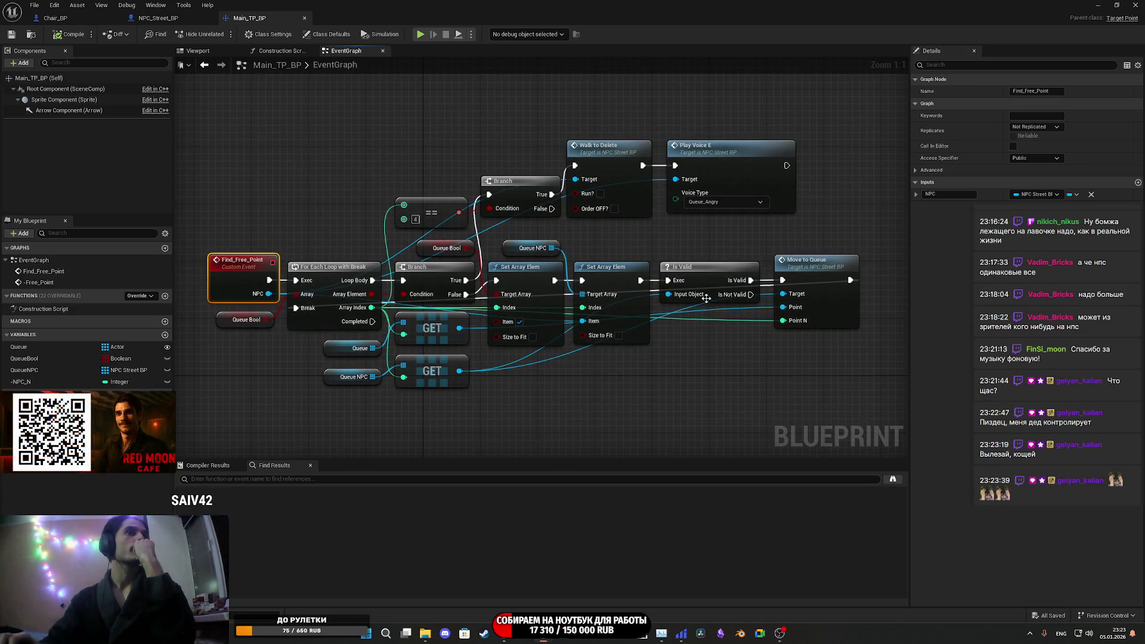
double_click(811, 270)
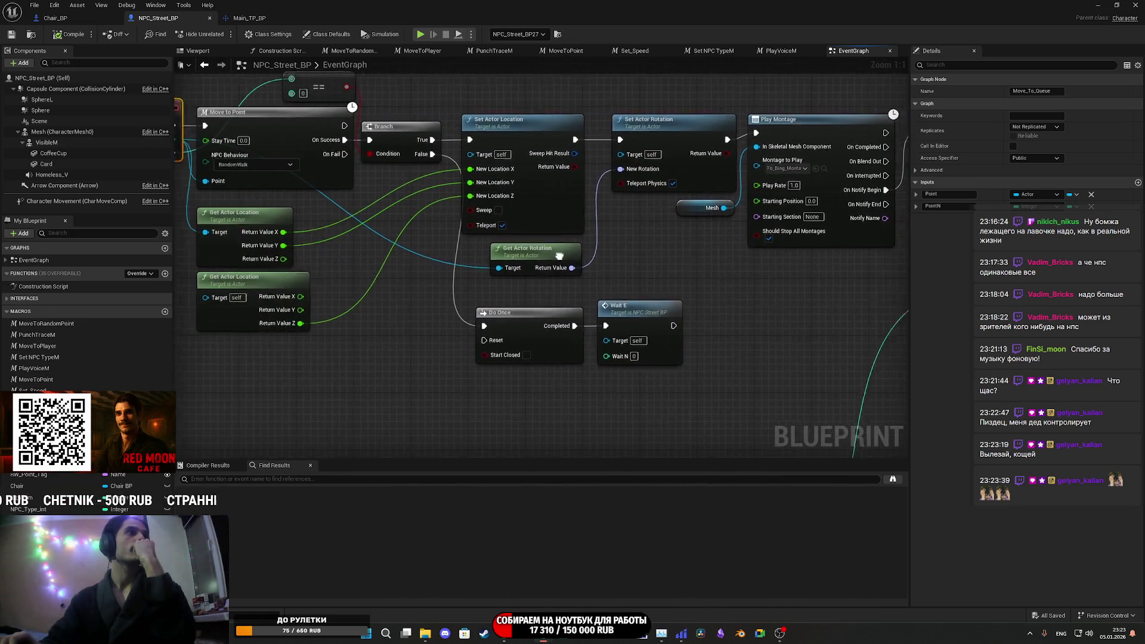
scroll(416, 201, "up", 1)
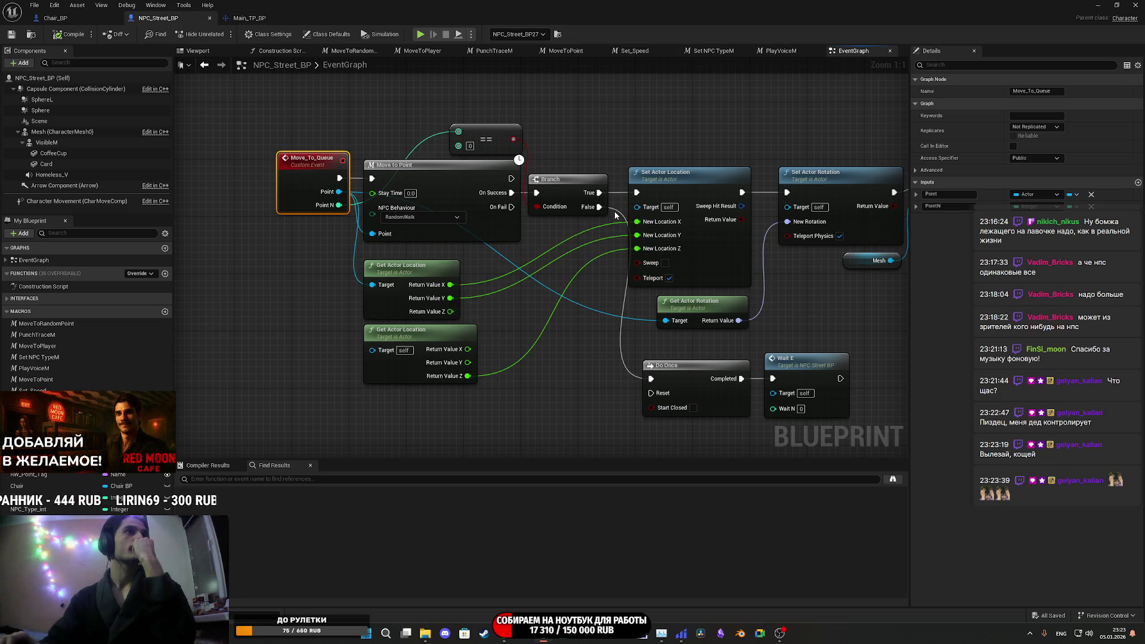
mouse_move(615, 215)
left_mouse_down()
mouse_move(250, 221)
mouse_move(223, 209)
mouse_move(569, 169)
left_mouse_up()
scroll(569, 168, "down", 9)
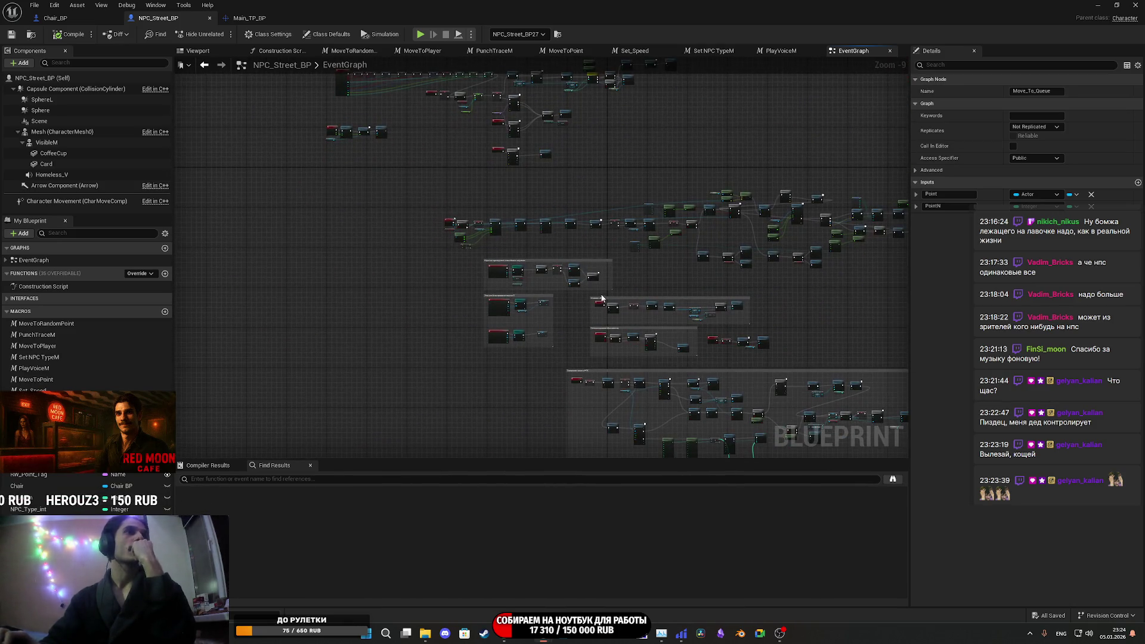
scroll(571, 216, "up", 8)
mouse_move(570, 216)
left_mouse_down()
mouse_move(382, 197)
mouse_move(286, 287)
left_mouse_up()
mouse_move(522, 340)
left_mouse_down()
mouse_move(493, 353)
mouse_move(501, 348)
left_mouse_up()
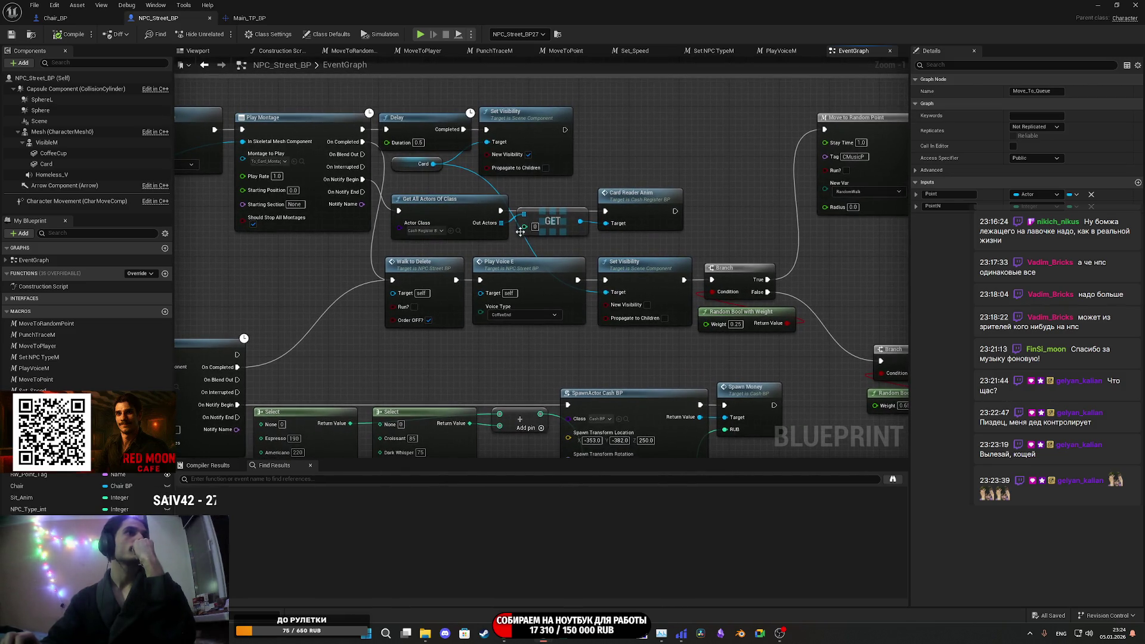
mouse_move(654, 254)
left_mouse_down()
mouse_move(650, 233)
mouse_move(437, 241)
mouse_move(309, 291)
mouse_move(347, 234)
mouse_move(249, 256)
left_mouse_up()
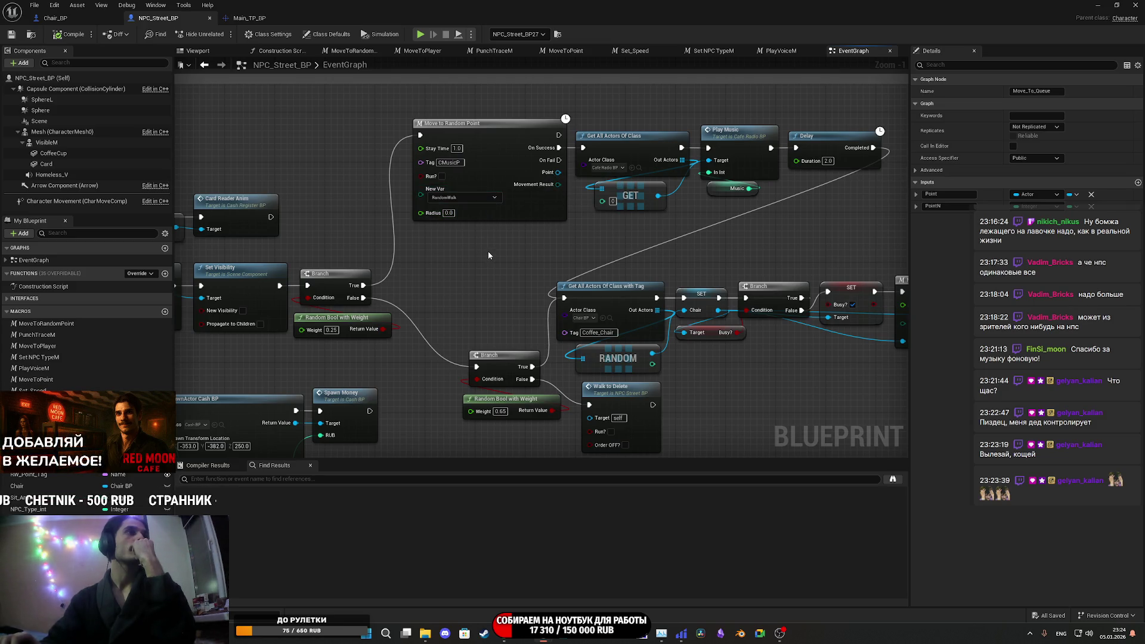
mouse_move(488, 255)
left_mouse_down()
mouse_move(411, 256)
mouse_move(482, 240)
mouse_move(412, 157)
left_mouse_up()
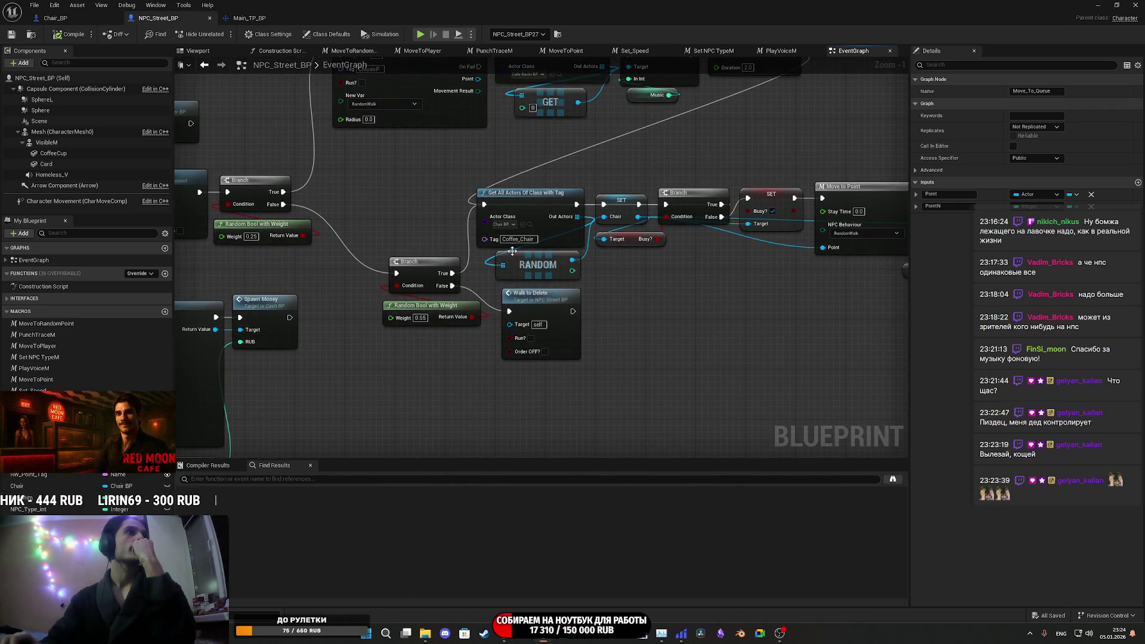
mouse_move(554, 216)
left_mouse_down()
mouse_move(803, 224)
mouse_move(377, 206)
mouse_move(805, 222)
mouse_move(450, 216)
mouse_move(403, 202)
mouse_move(263, 232)
left_mouse_up()
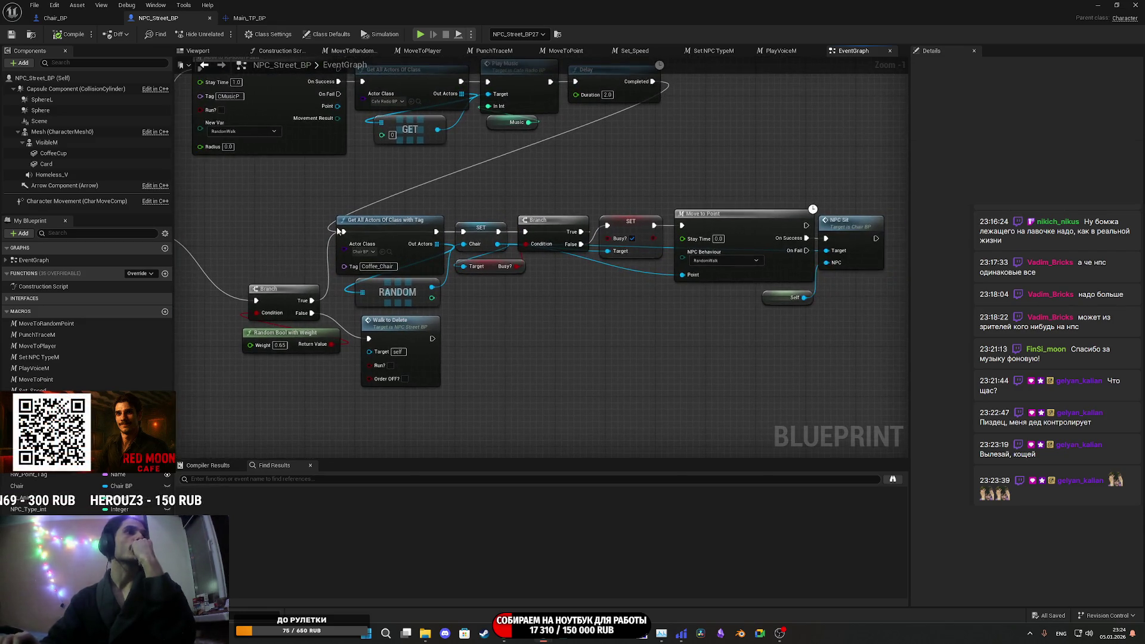
- Shift the Random Bool with Weight and Walk to Delete nodes slightly left, then save NPC_Street_BP
scroll(561, 202, "up", 1)
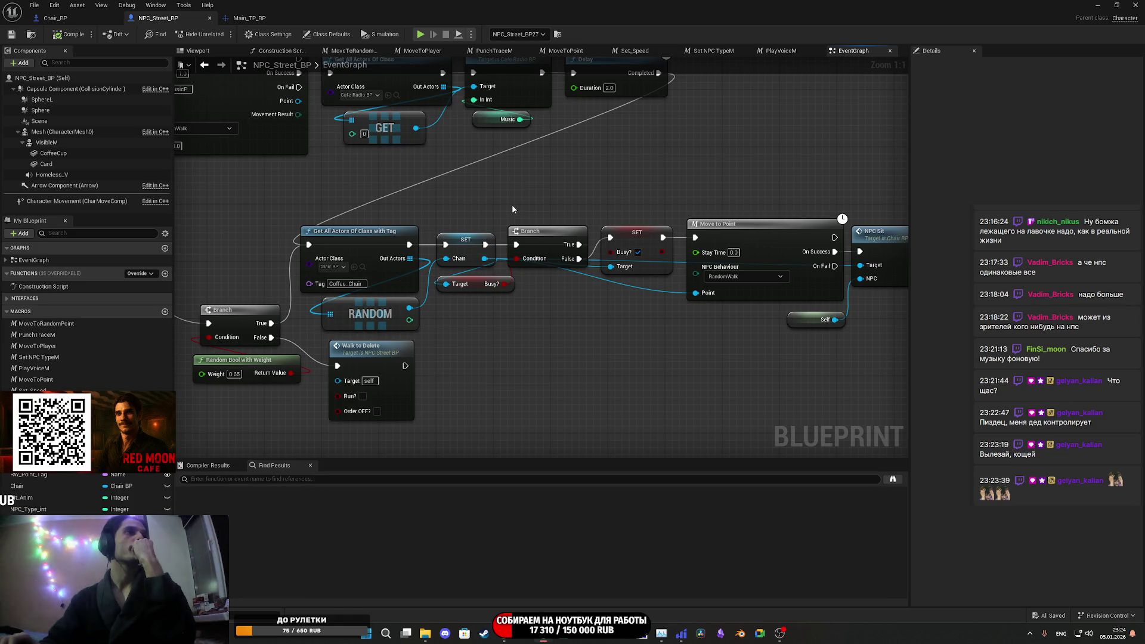
left_click_drag(513, 209, 570, 210)
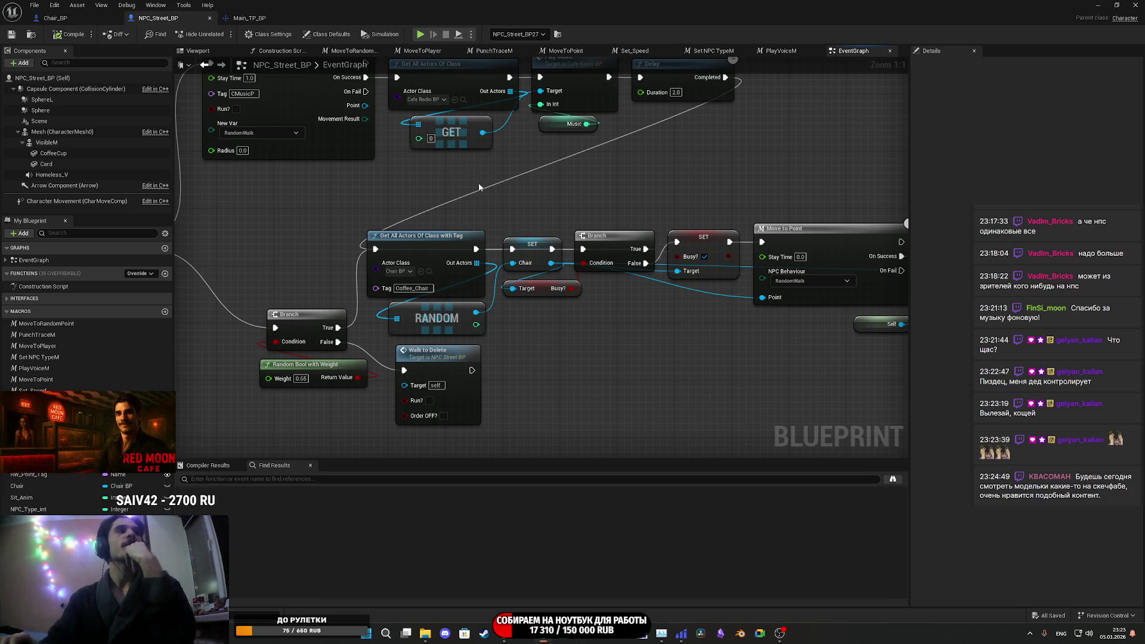
left_click_drag(589, 382, 725, 323)
left_click_drag(464, 311, 446, 311)
left_click_drag(577, 309, 548, 309)
left_click(641, 318)
mouse_move(639, 317)
left_mouse_down()
mouse_move(537, 317)
mouse_move(613, 318)
left_mouse_up()
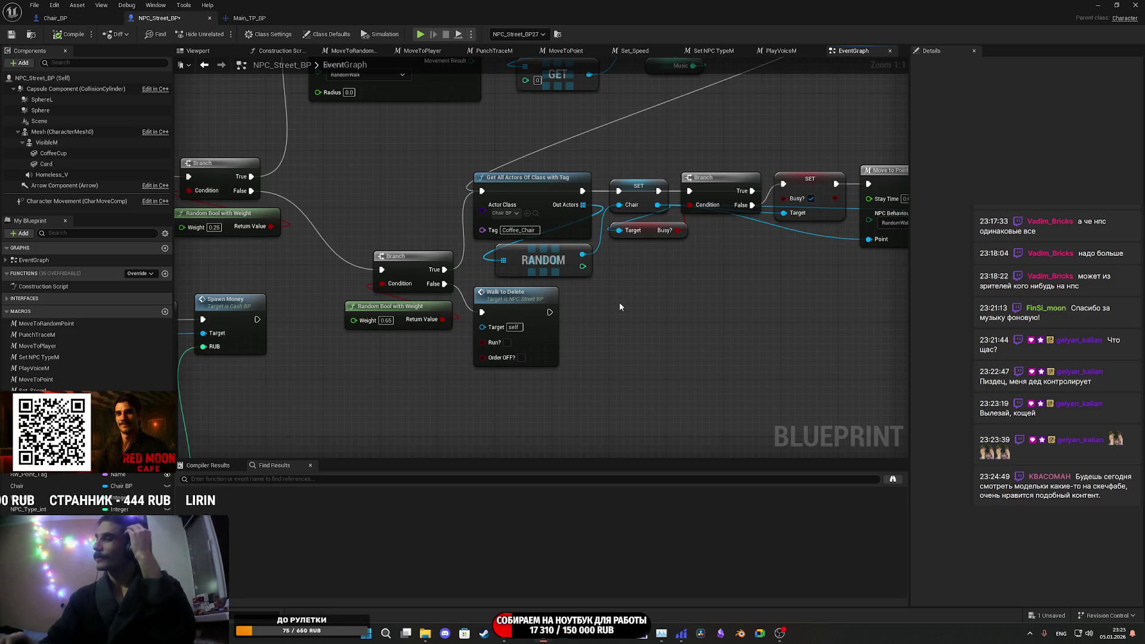
left_click(12, 38)
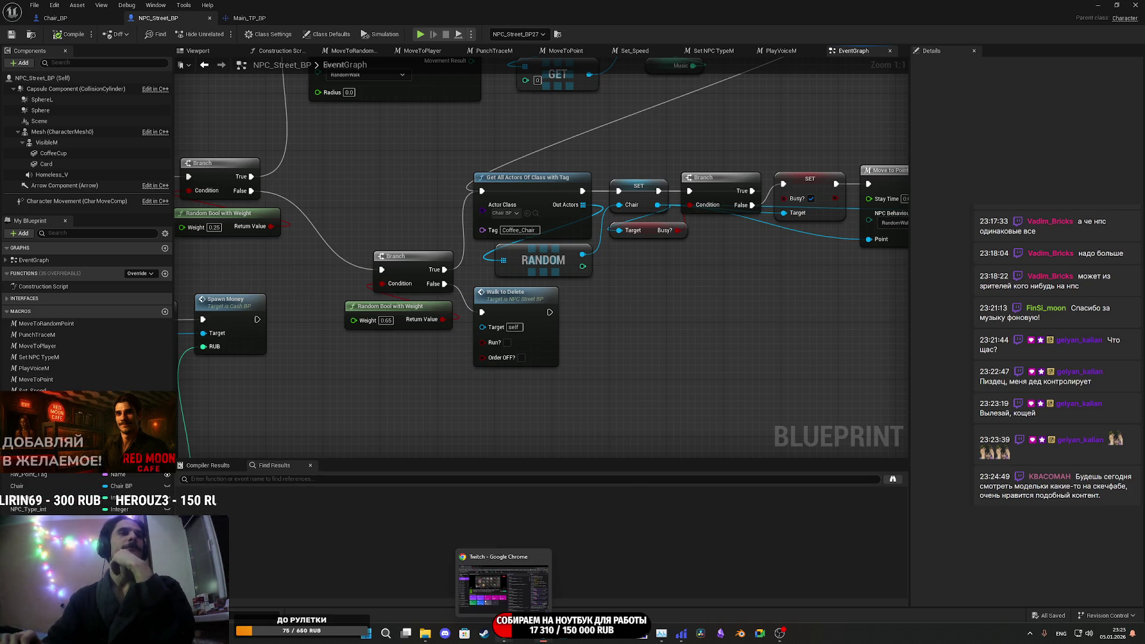
left_click_drag(681, 308, 568, 320)
left_click_drag(608, 282, 662, 298)
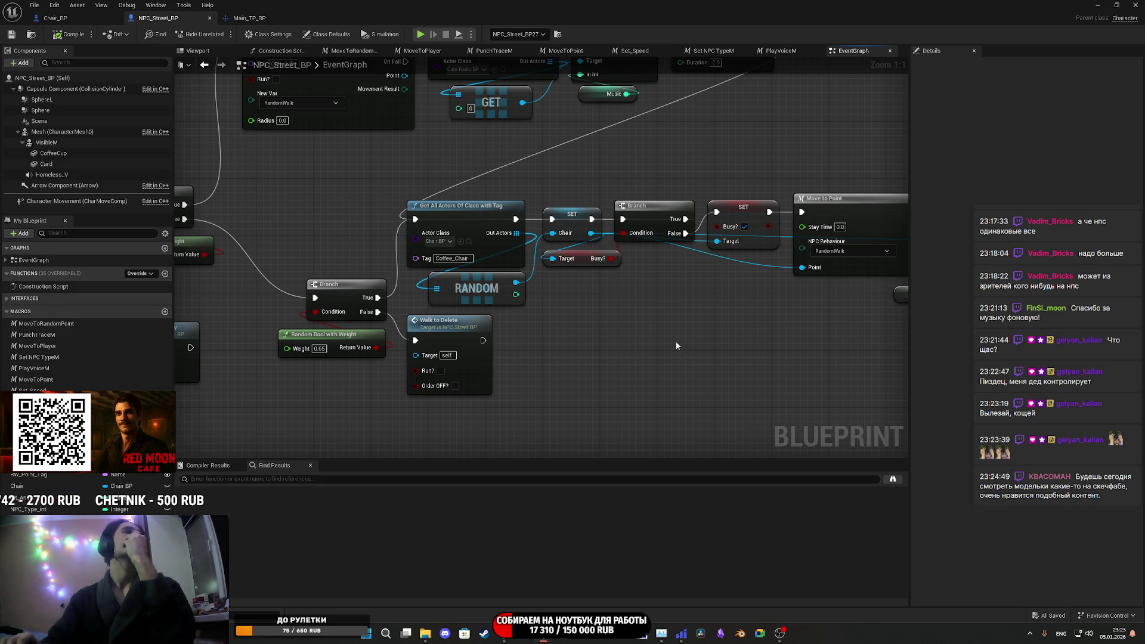
left_click_drag(668, 341, 536, 328)
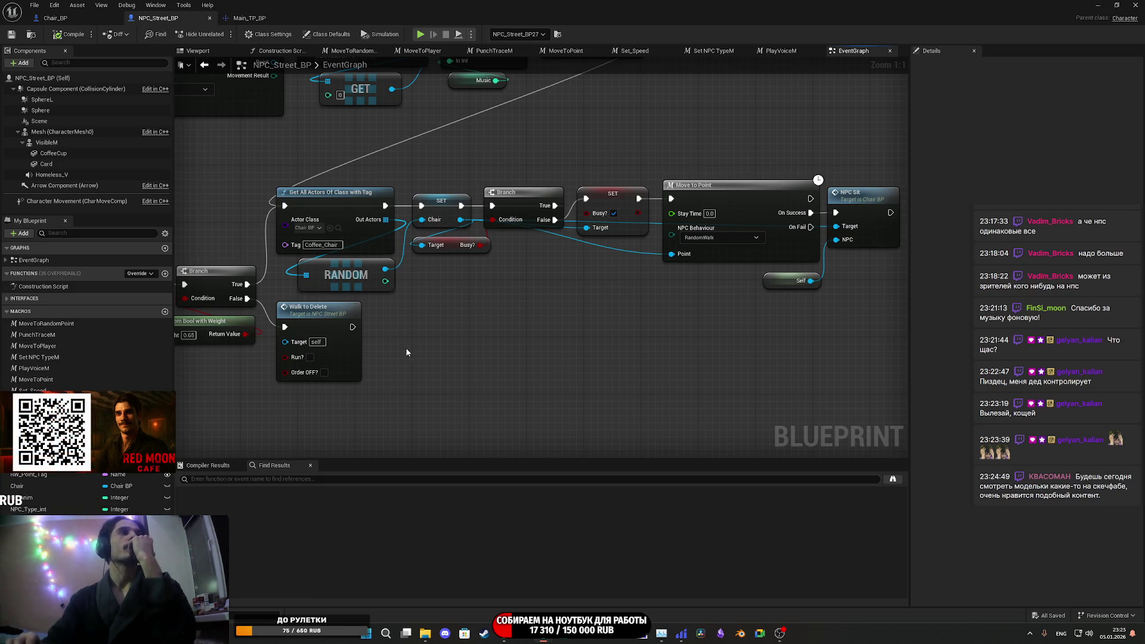
left_click(358, 277)
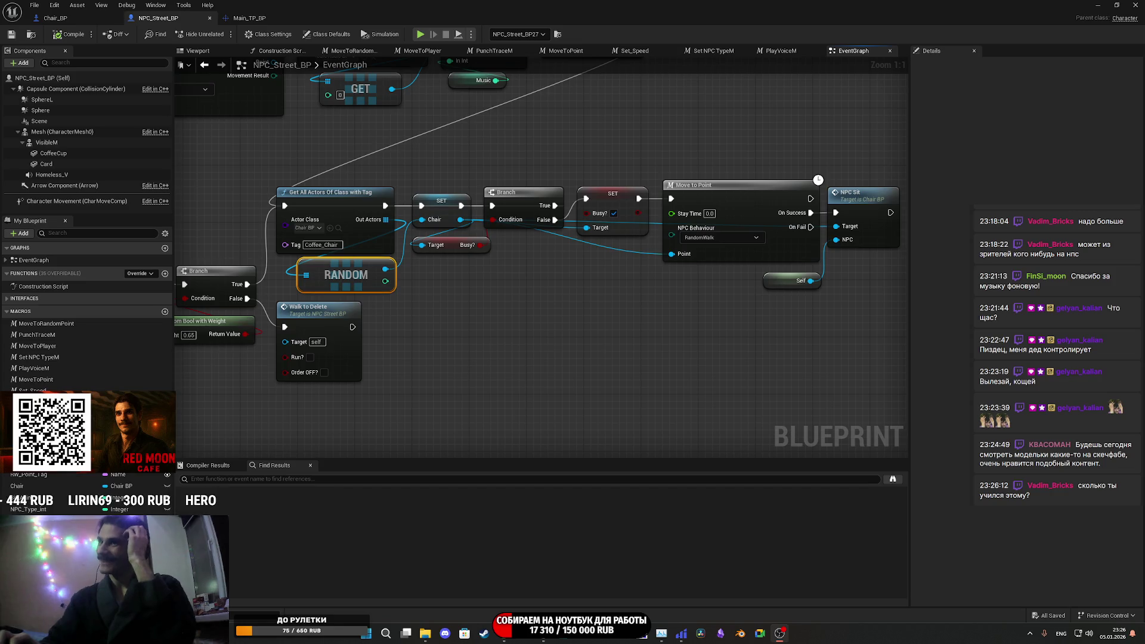
left_click_drag(635, 290, 744, 301)
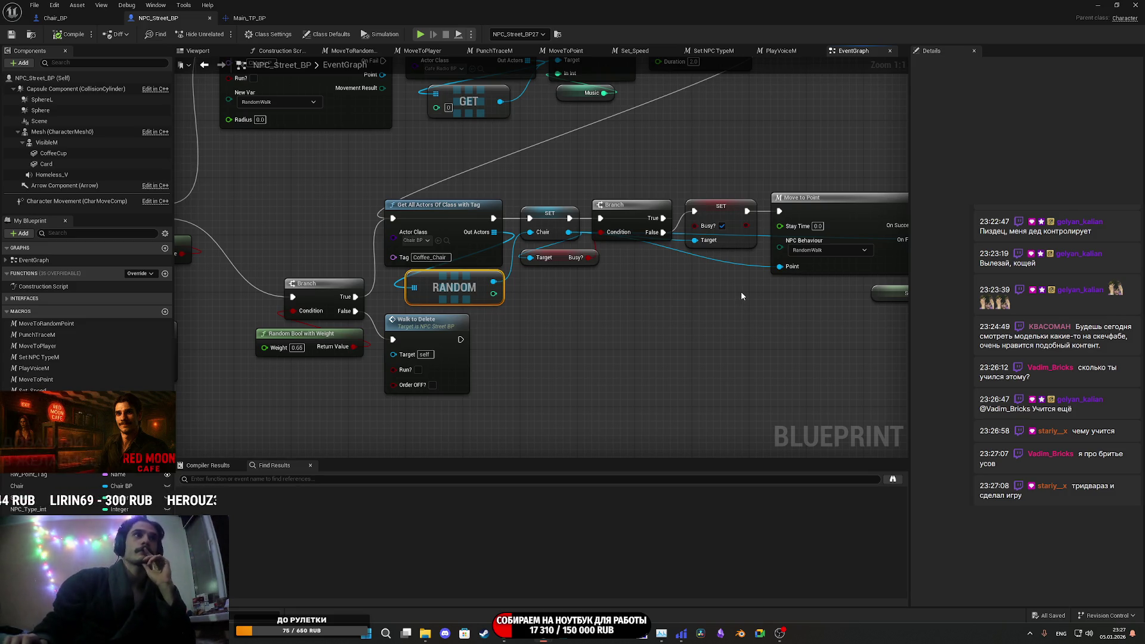
- Pan the graph across NPC Sit, Branch and Walk to Delete, then bring up the webcam properties window
mouse_move(741, 295)
left_mouse_down()
mouse_move(659, 317)
mouse_move(459, 307)
left_mouse_up()
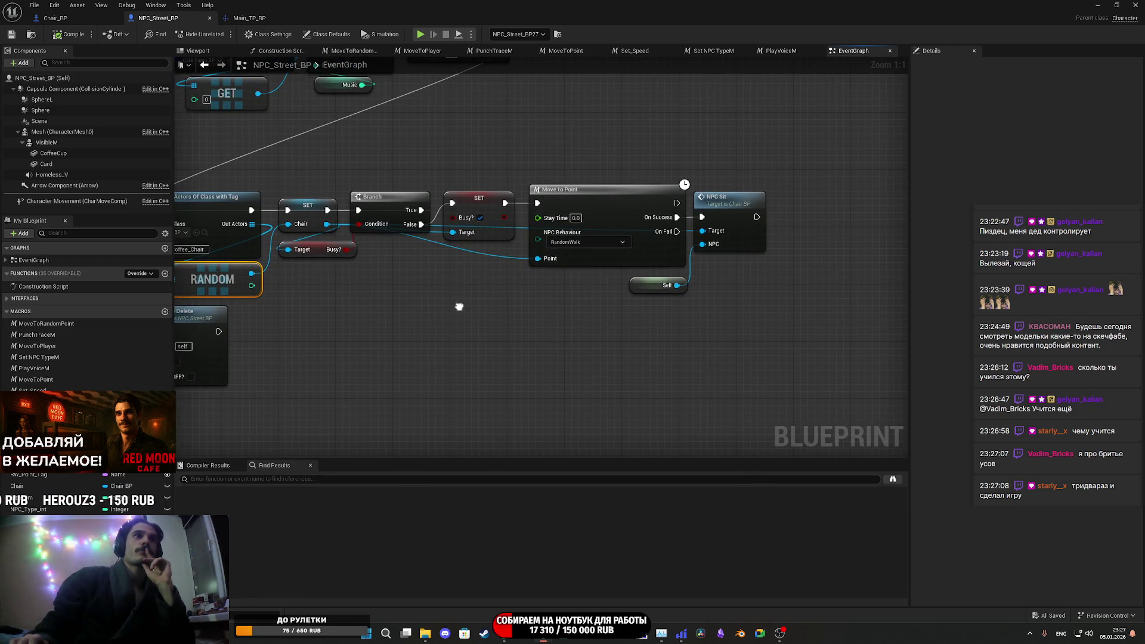
left_click_drag(459, 307, 461, 299)
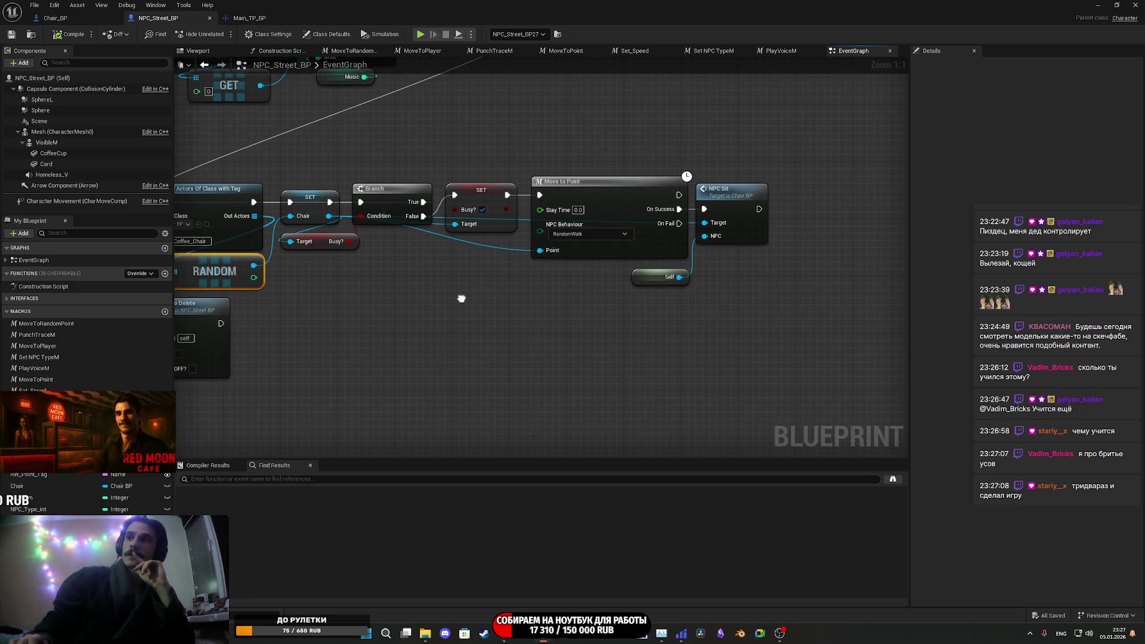
left_click_drag(461, 298, 468, 275)
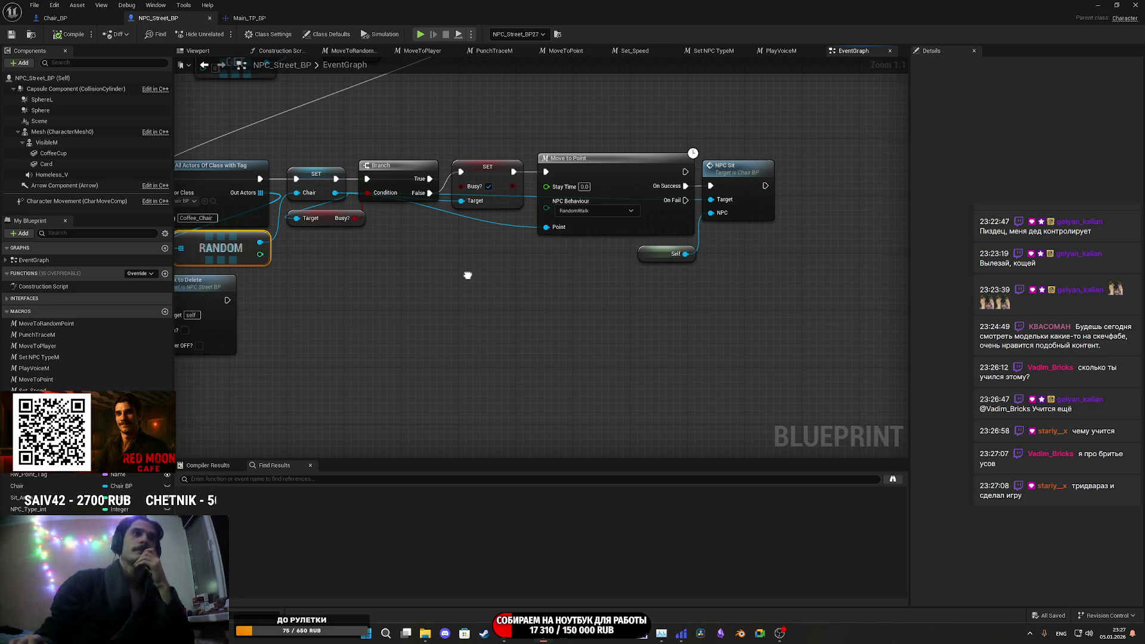
mouse_move(468, 275)
left_mouse_down()
mouse_move(574, 274)
mouse_move(633, 294)
mouse_move(625, 277)
left_mouse_up()
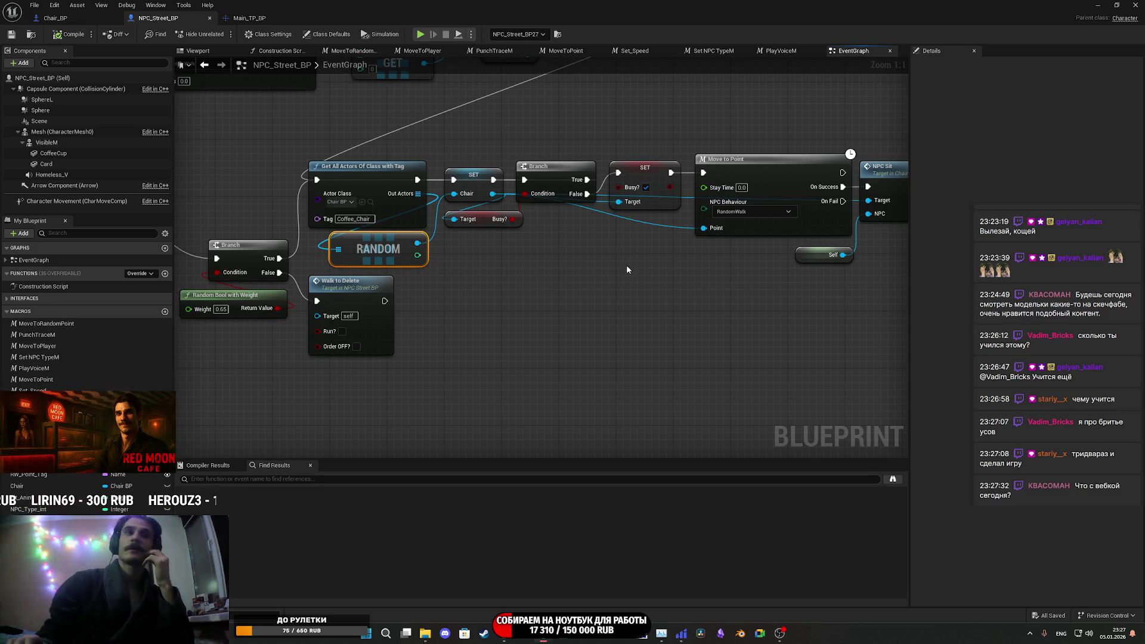
left_click_drag(636, 267, 613, 287)
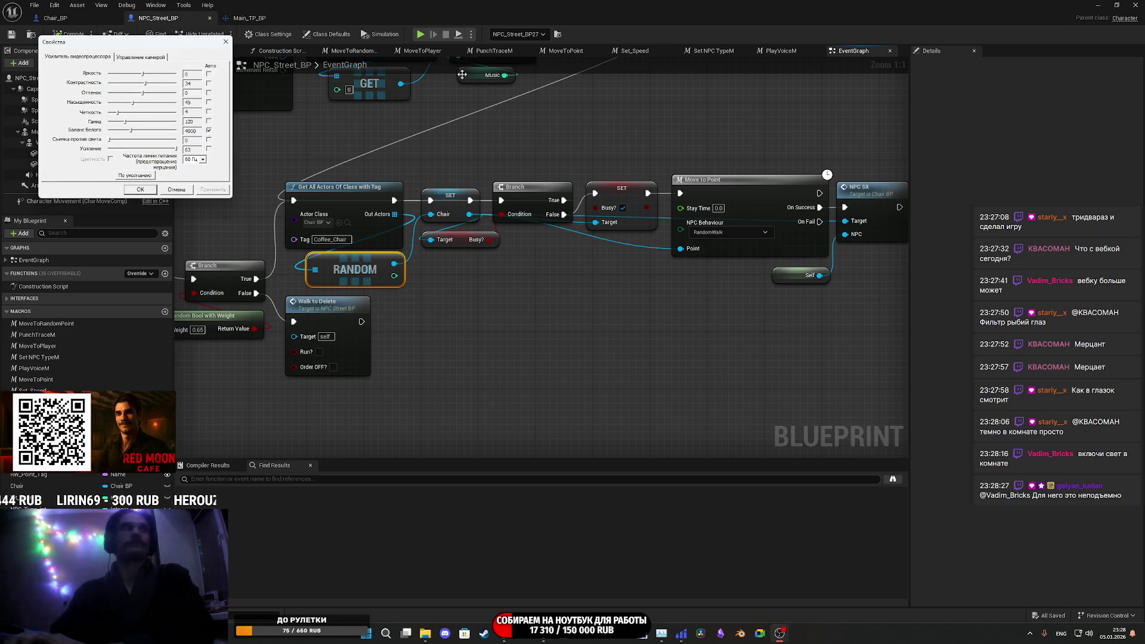
left_click(225, 41)
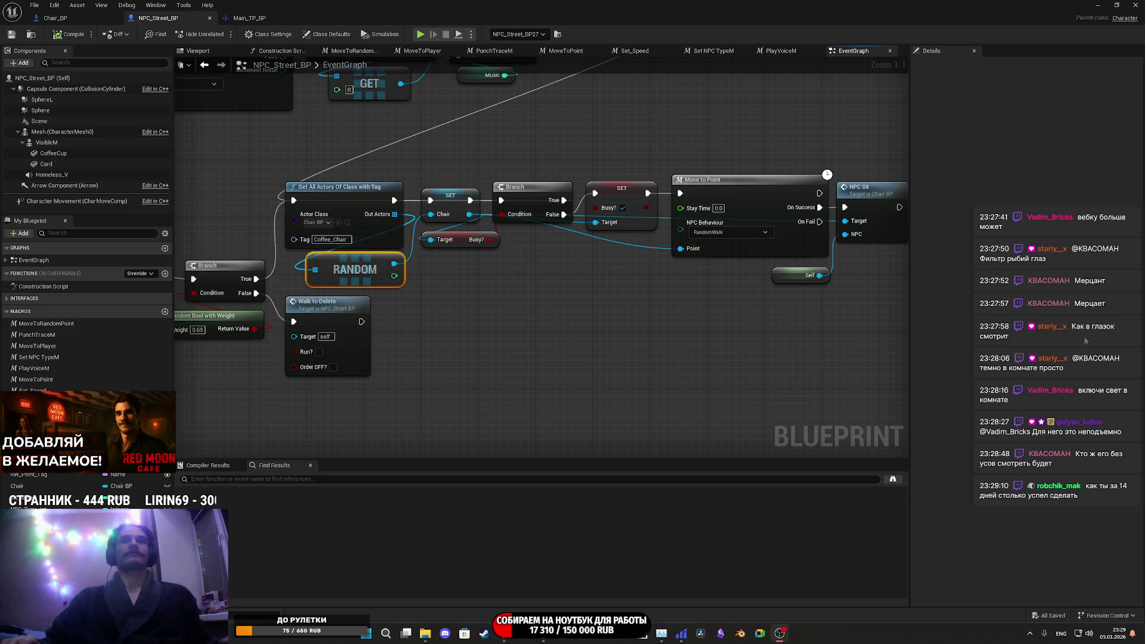
- Deselect the RANDOM node so the Move to Point and NPC Sit chain shows fully
left_click(726, 358)
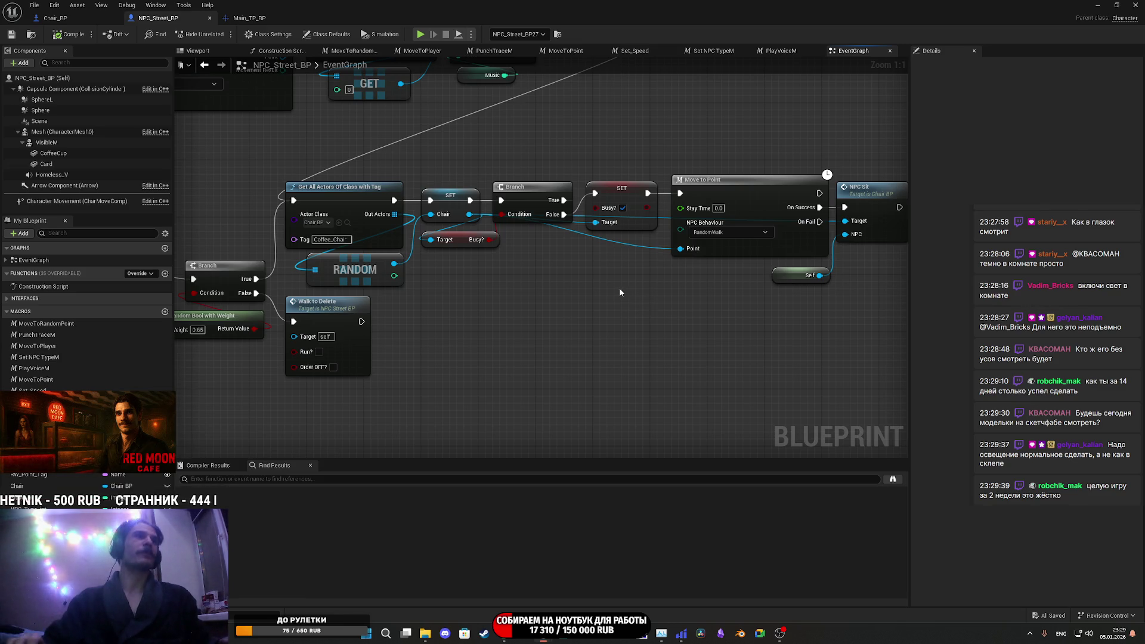
mouse_move(727, 293)
left_mouse_down()
mouse_move(685, 340)
mouse_move(738, 367)
left_mouse_up()
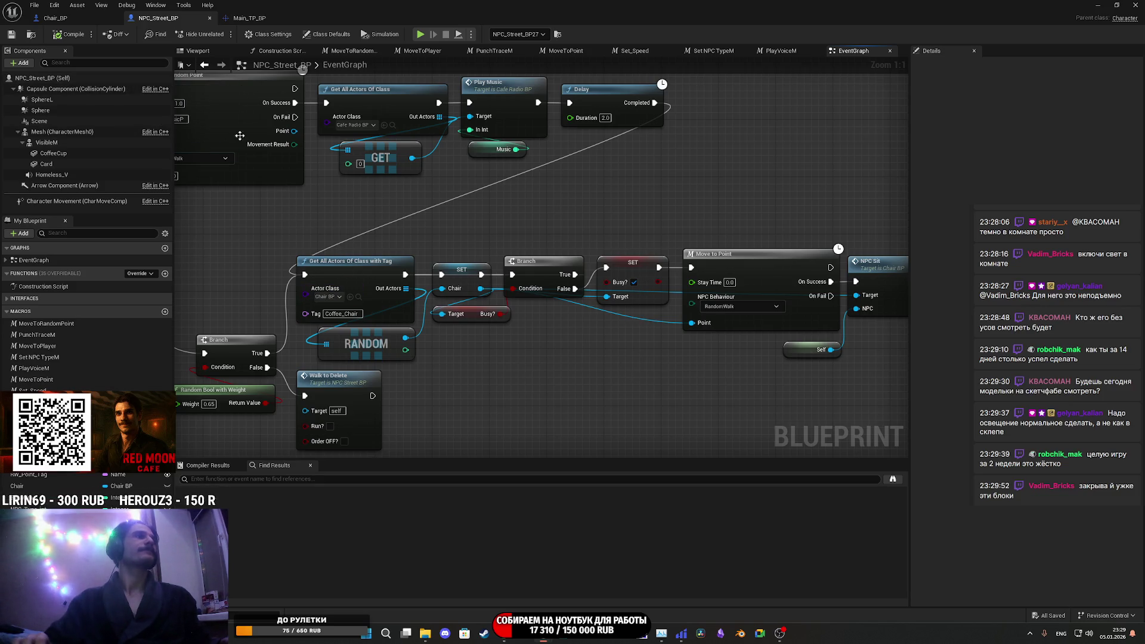
- Minimize the Blueprint editor and fly through the cafe, briefly selecting Chair_BP4
left_click(1099, 4)
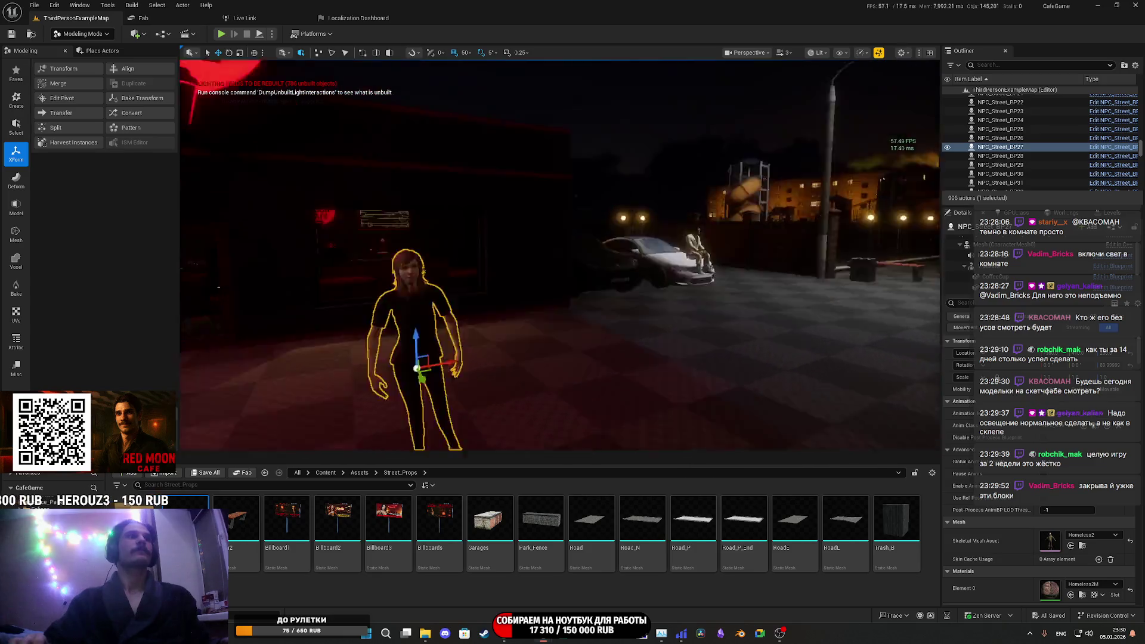
mouse_move(667, 322)
left_mouse_down()
mouse_move(667, 299)
mouse_move(667, 322)
left_mouse_up()
left_click(658, 320)
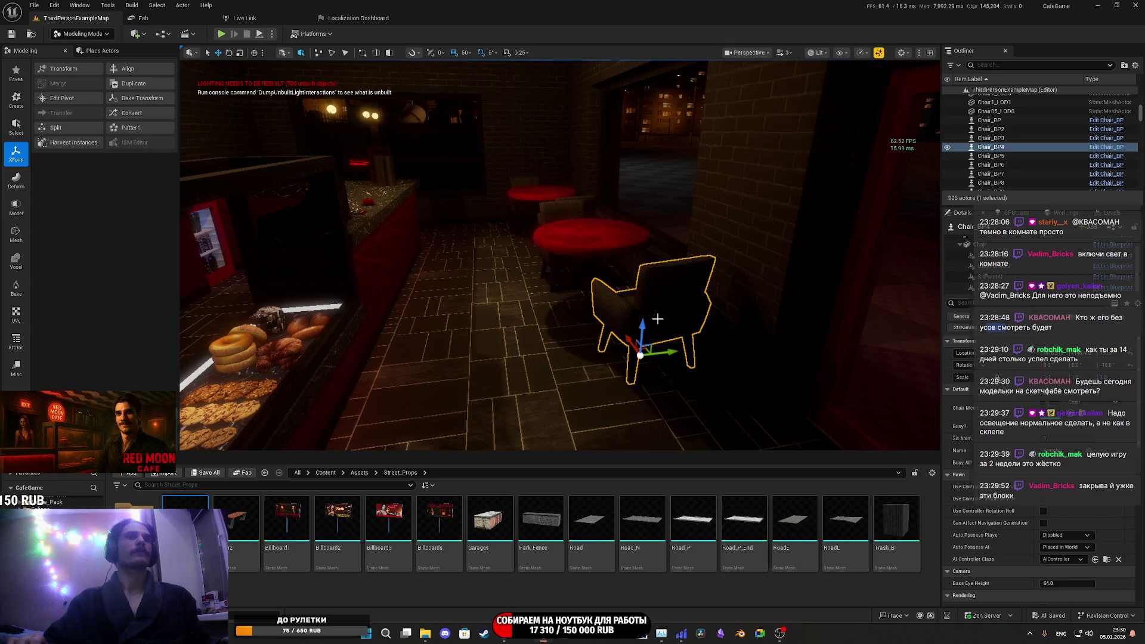
left_click_drag(862, 367, 777, 370)
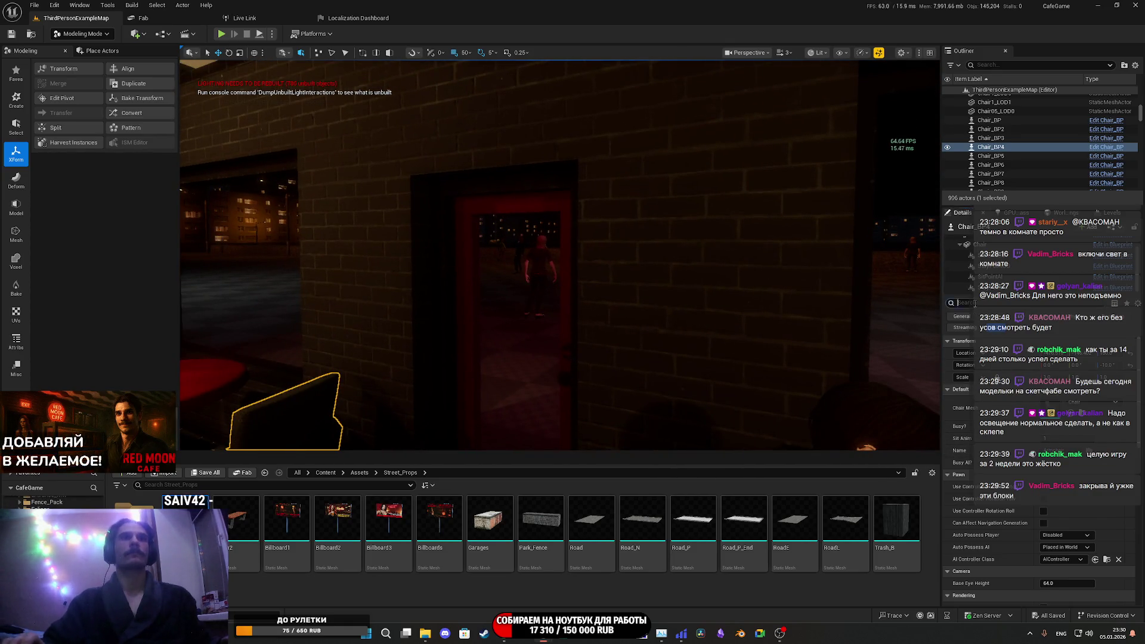
type("gw")
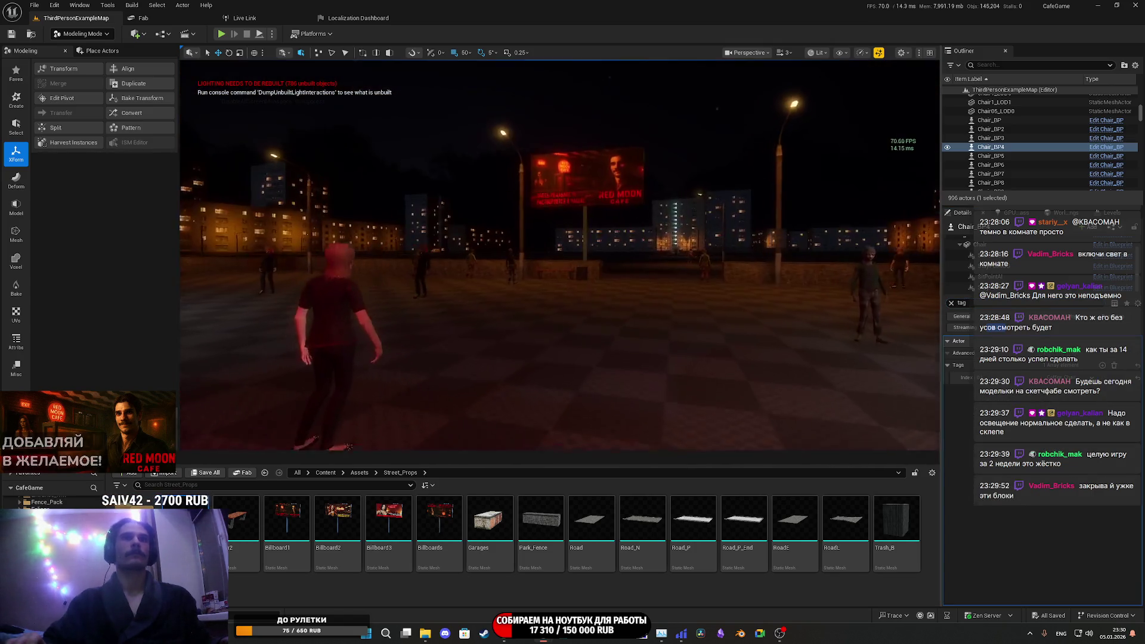
- Select the red street bench Chair_BP15 and add a new entry to its Tags
left_click_drag(683, 262, 683, 290)
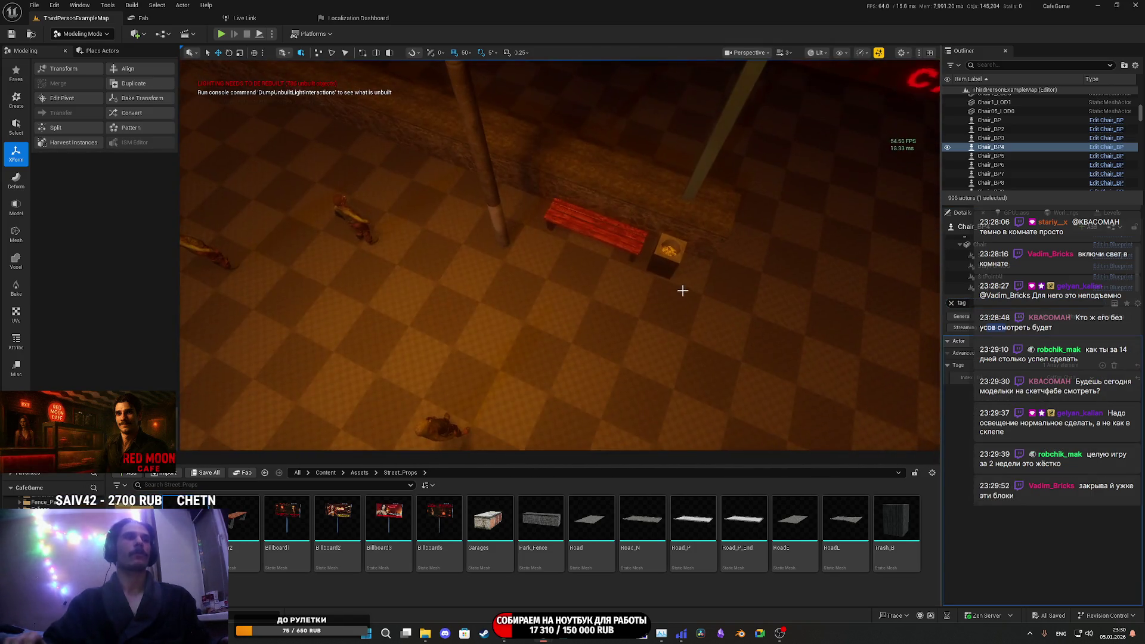
left_click(627, 243)
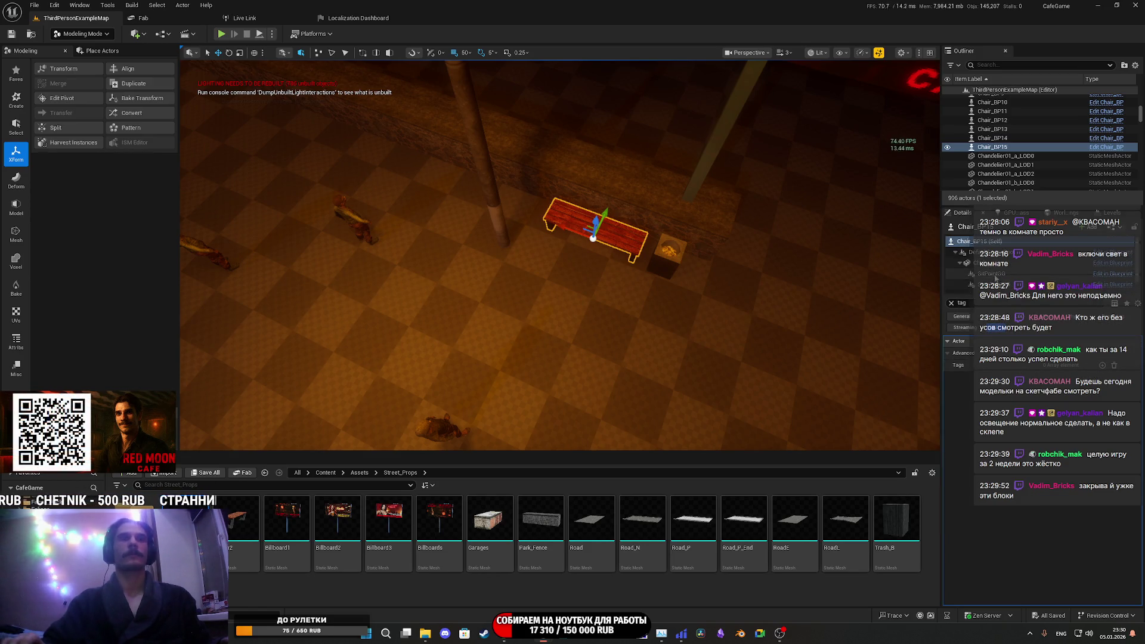
left_click(1102, 365)
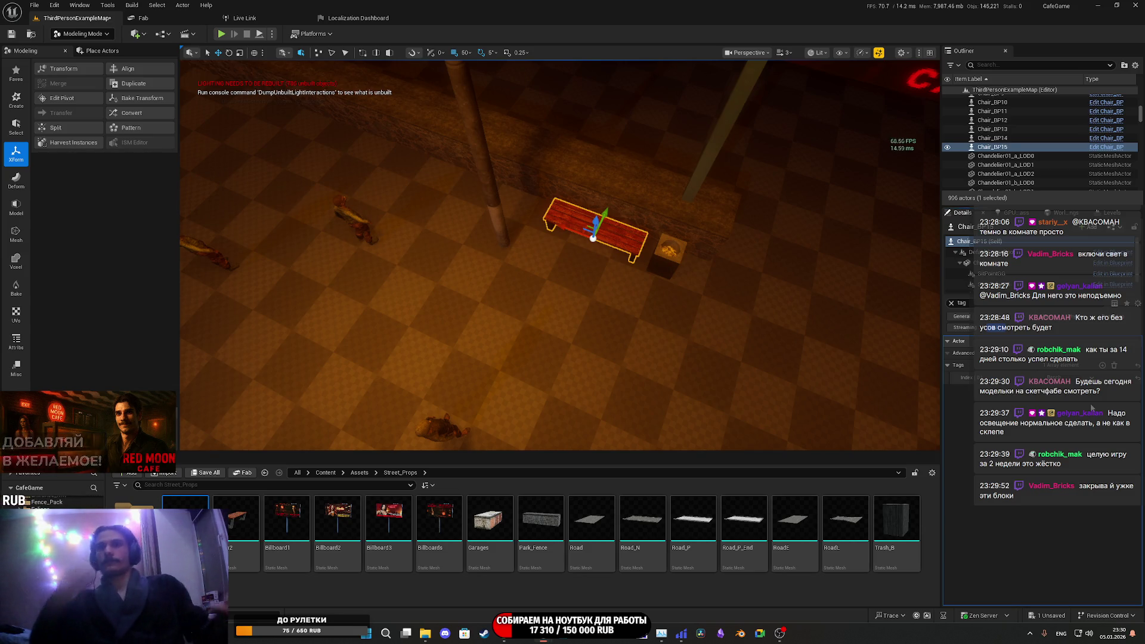
mouse_move(782, 636)
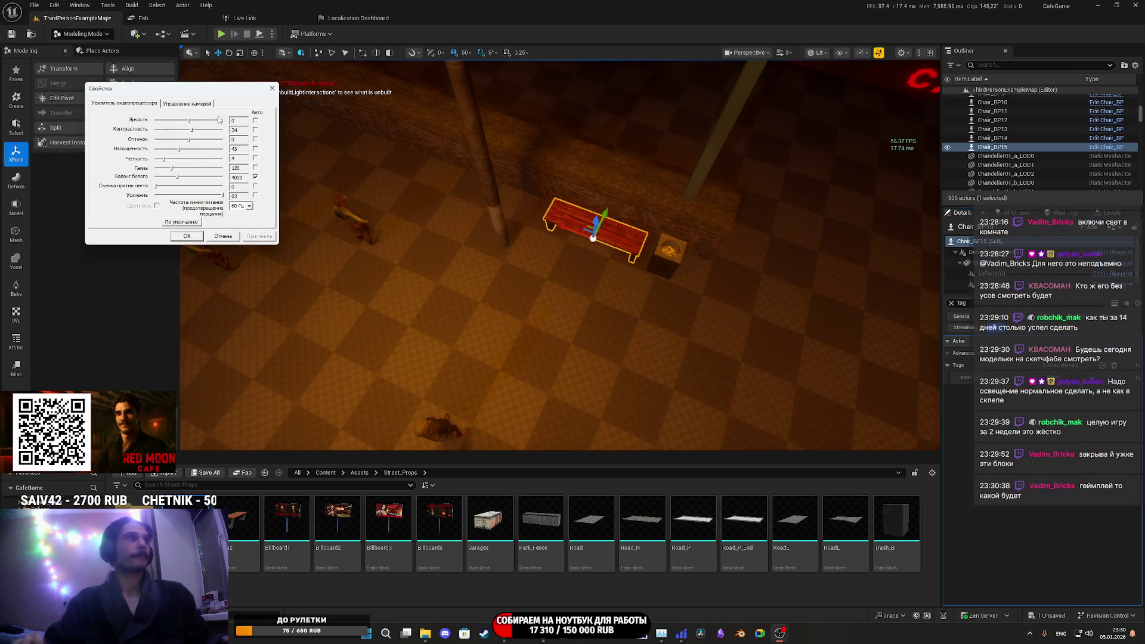
- Raise the webcam exposure from -3 to -2 under Camera Control, apply it and close
left_click(197, 106)
left_click(203, 146)
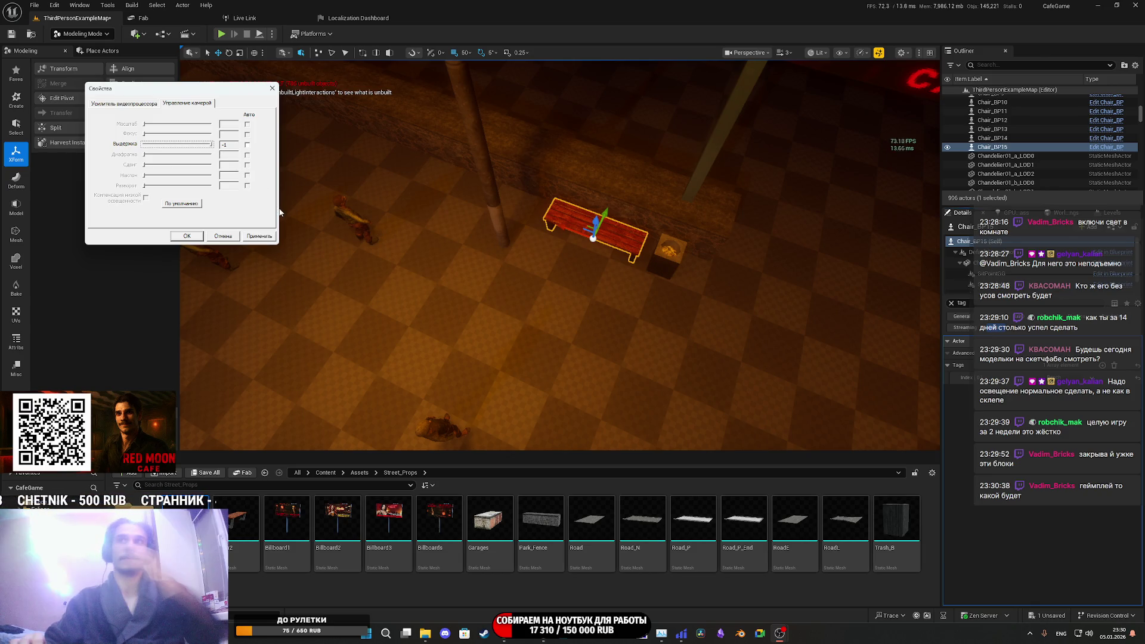
left_click(261, 238)
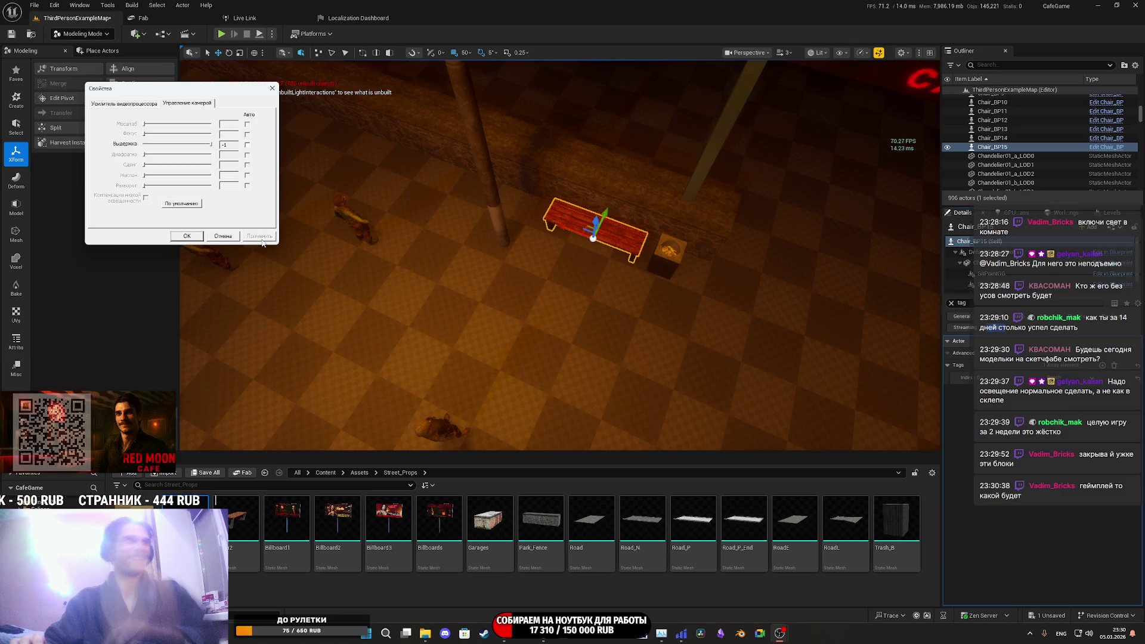
left_click(194, 237)
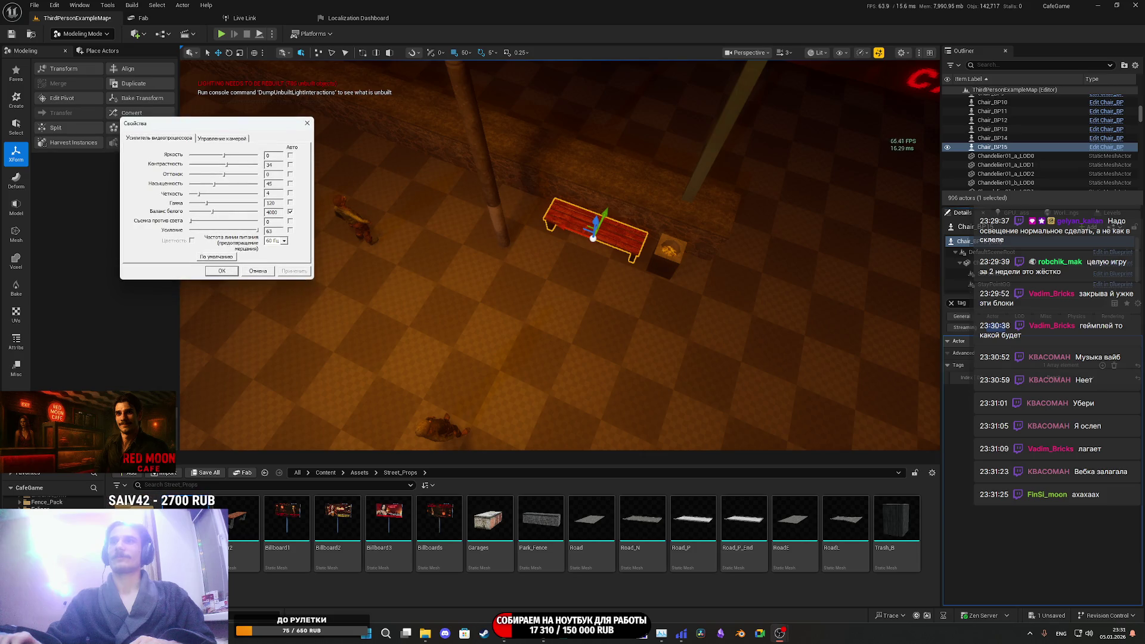
left_click(212, 139)
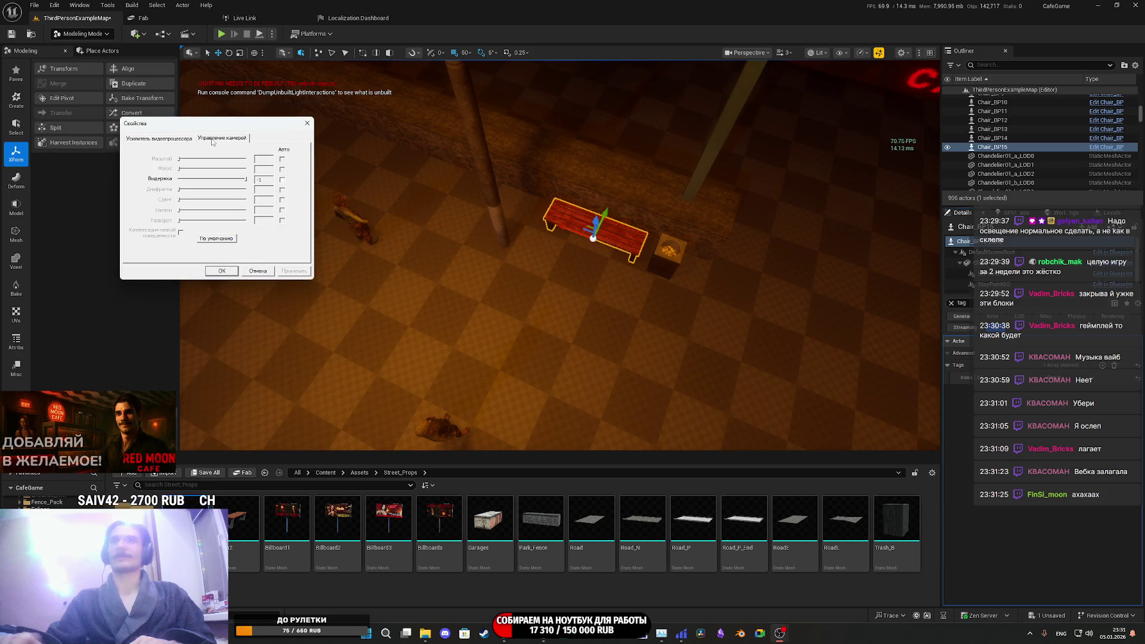
left_click(245, 180)
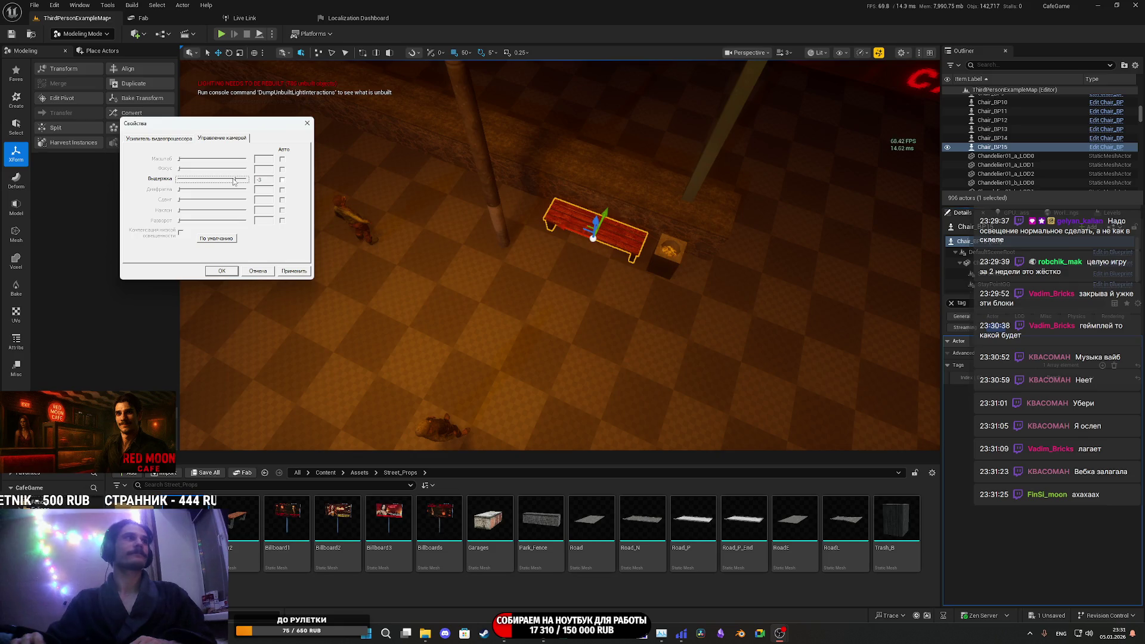
left_click_drag(233, 180, 230, 182)
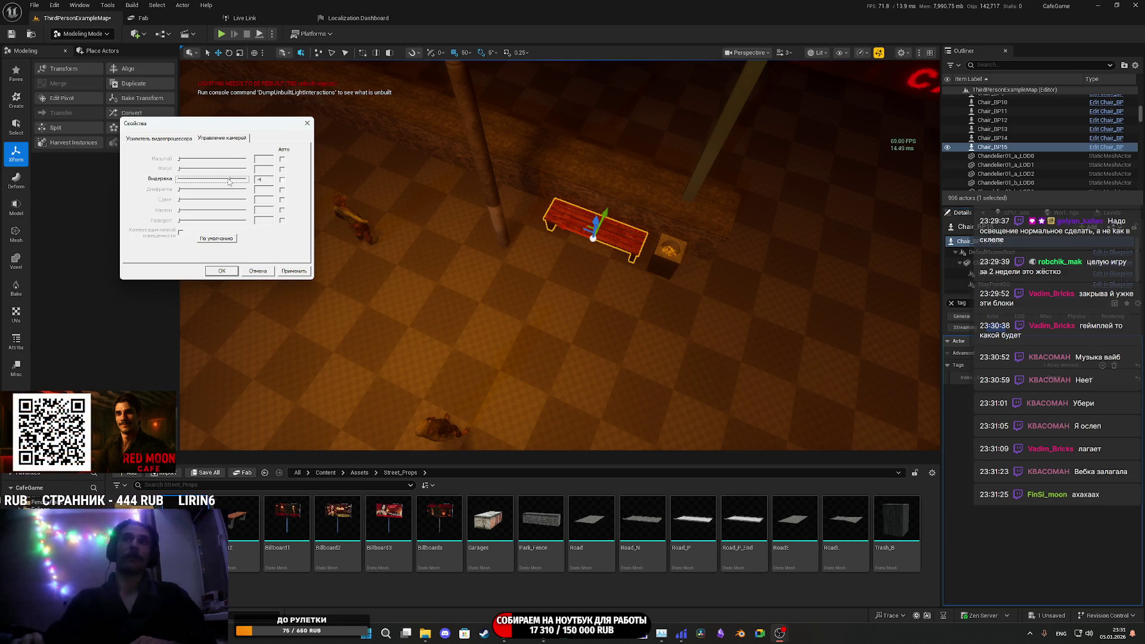
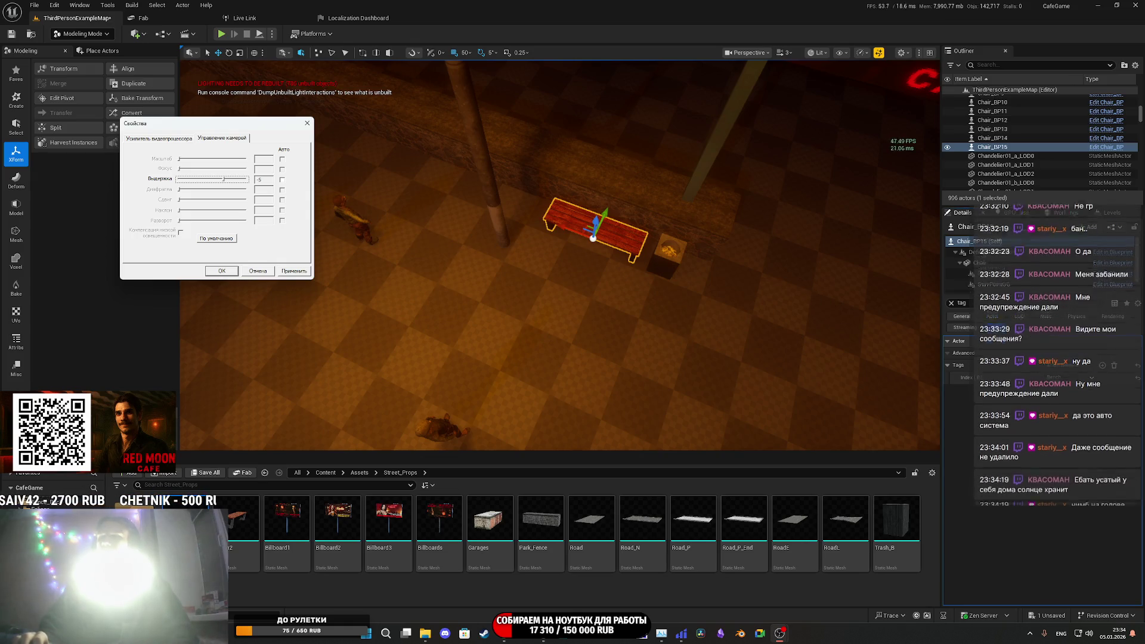
- Lower the webcam exposure to about -9, then view the red bench from street level
left_click_drag(224, 182, 203, 186)
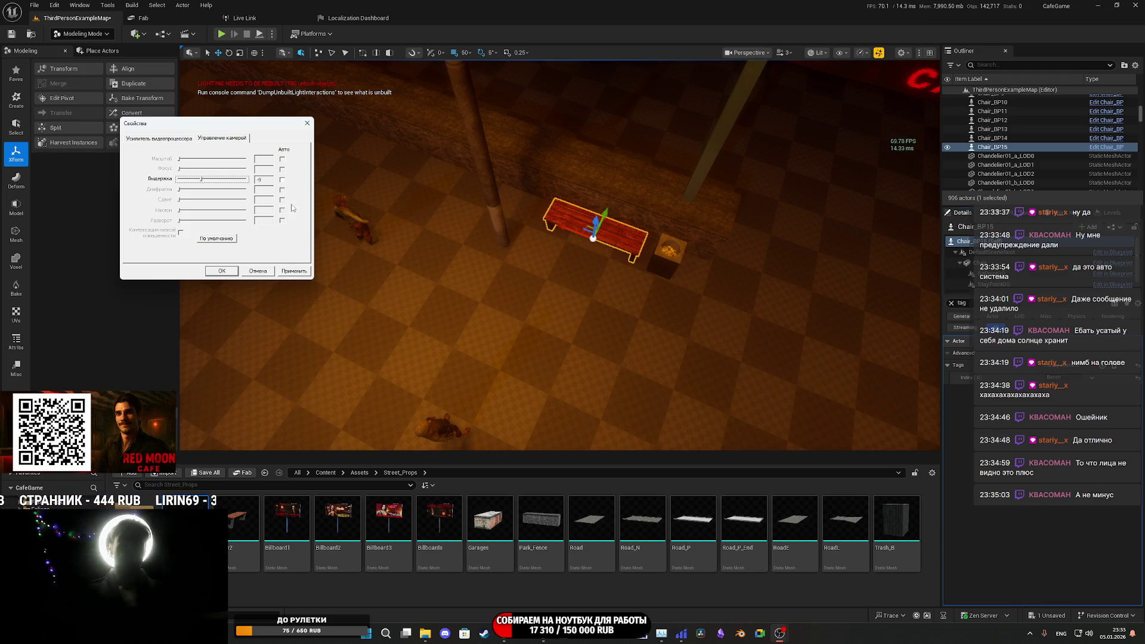
mouse_move(746, 363)
left_mouse_down()
mouse_move(747, 298)
mouse_move(686, 298)
mouse_move(752, 298)
mouse_move(751, 286)
left_mouse_up()
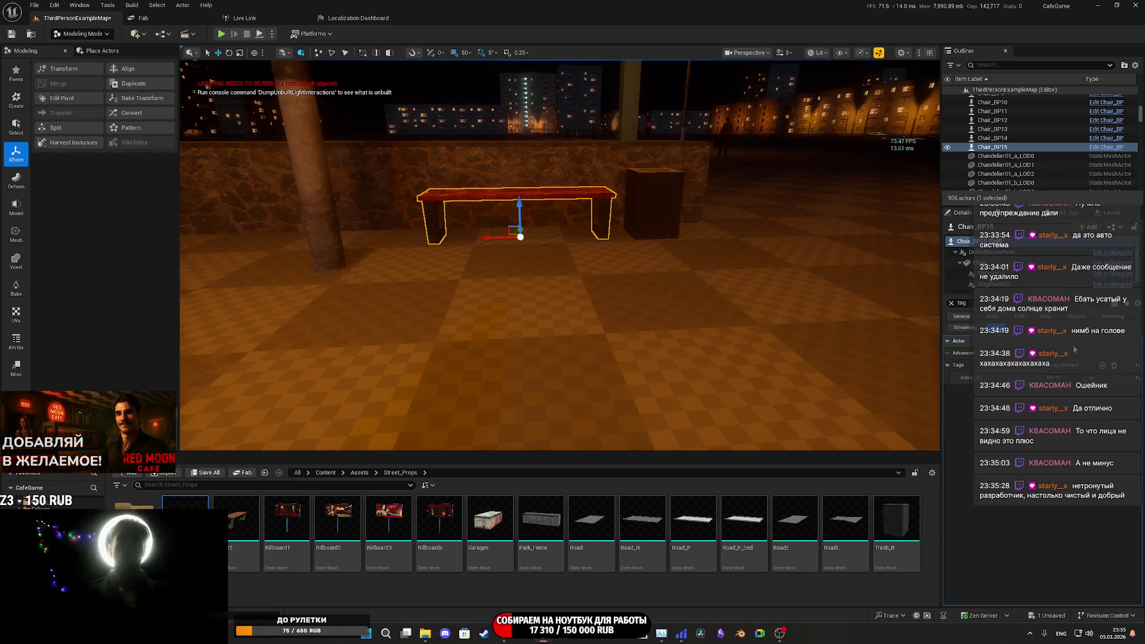
- Save the modified street map and open the Chair_BP actor in the Blueprint editor
left_click(209, 473)
left_click(658, 418)
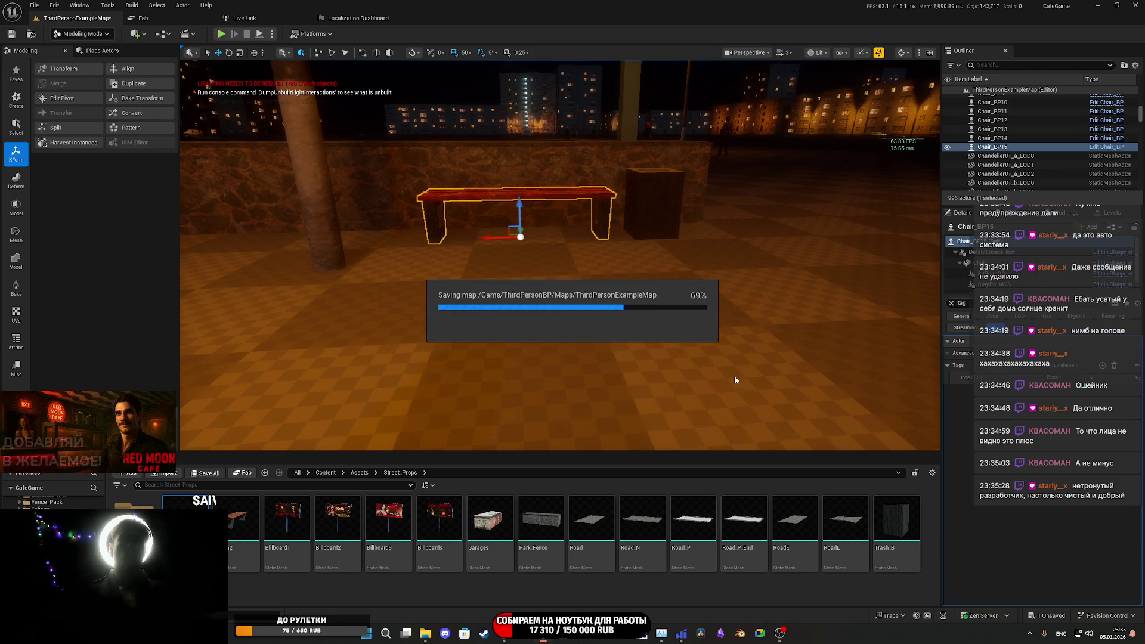
mouse_move(729, 381)
left_mouse_down()
mouse_move(753, 364)
mouse_move(710, 294)
left_mouse_up()
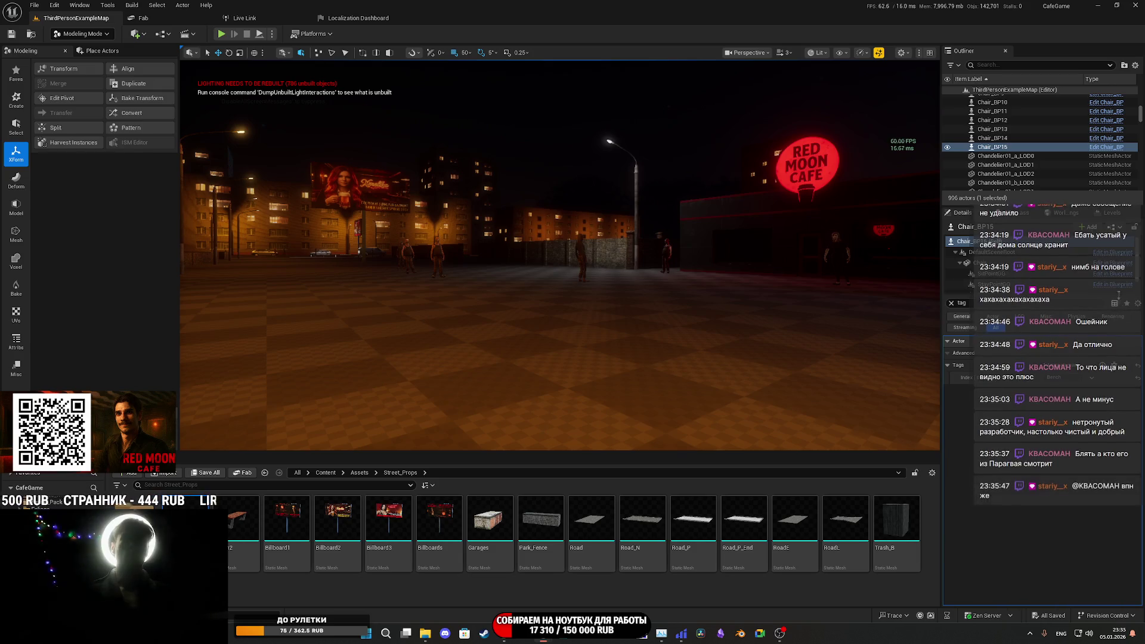
left_click(1077, 254)
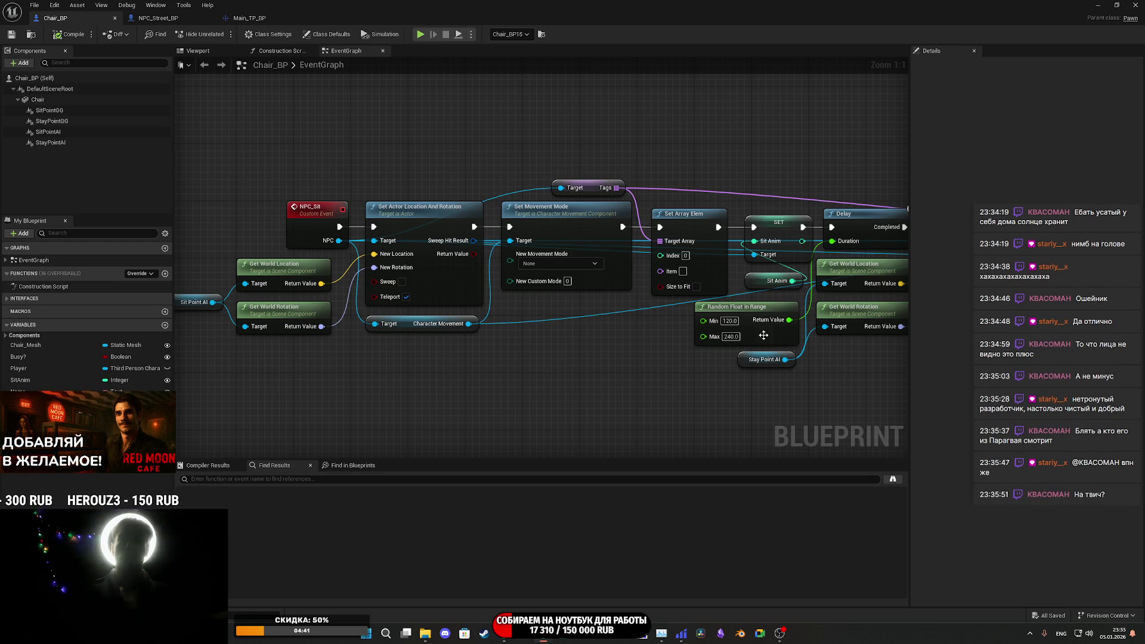
- Pan to the end of the NPC_Sit chain and add, then remove, a Get Tag Name node
mouse_move(589, 368)
left_mouse_down()
mouse_move(481, 404)
mouse_move(254, 377)
left_mouse_up()
left_click_drag(661, 364, 209, 378)
mouse_move(594, 315)
left_mouse_down()
mouse_move(705, 334)
mouse_move(736, 371)
left_mouse_up()
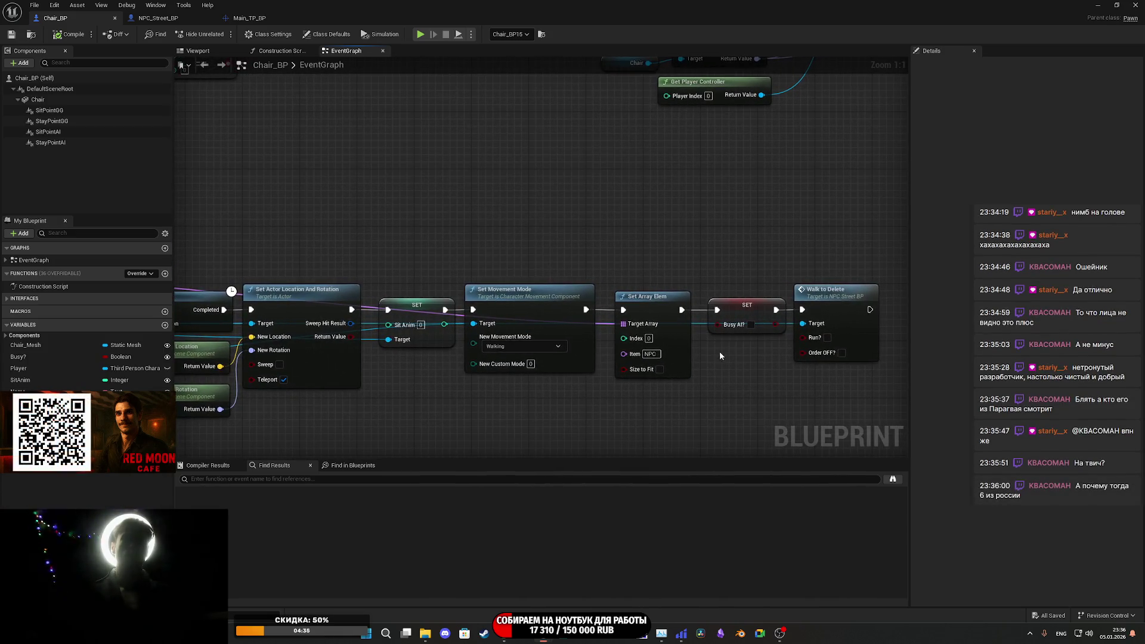
left_click_drag(680, 309, 668, 239)
right_click(601, 222)
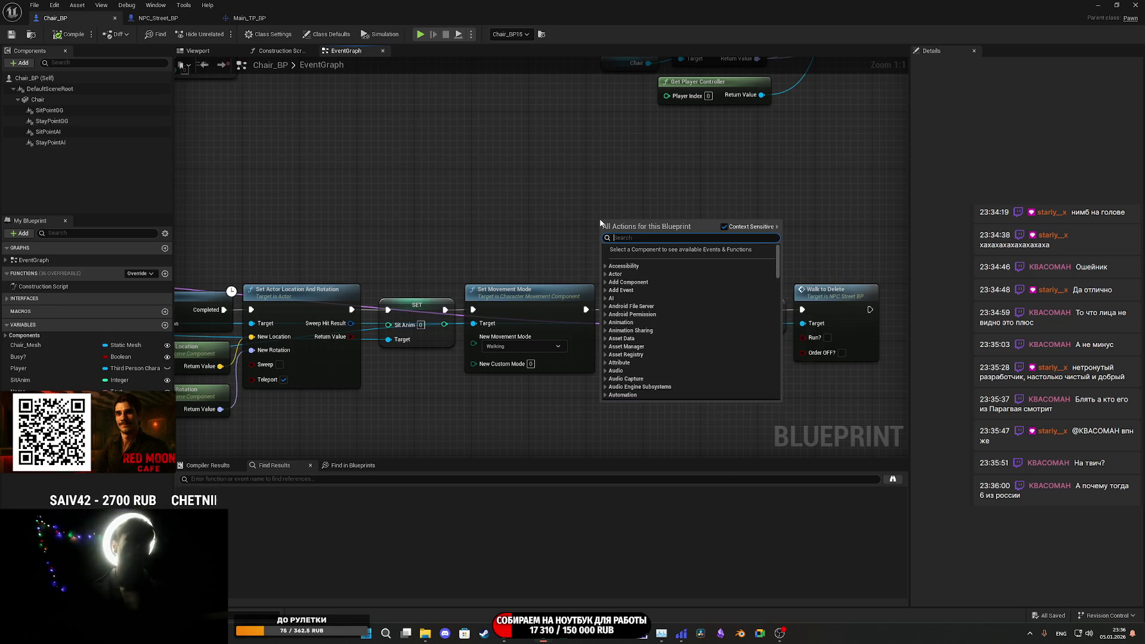
type("get tag")
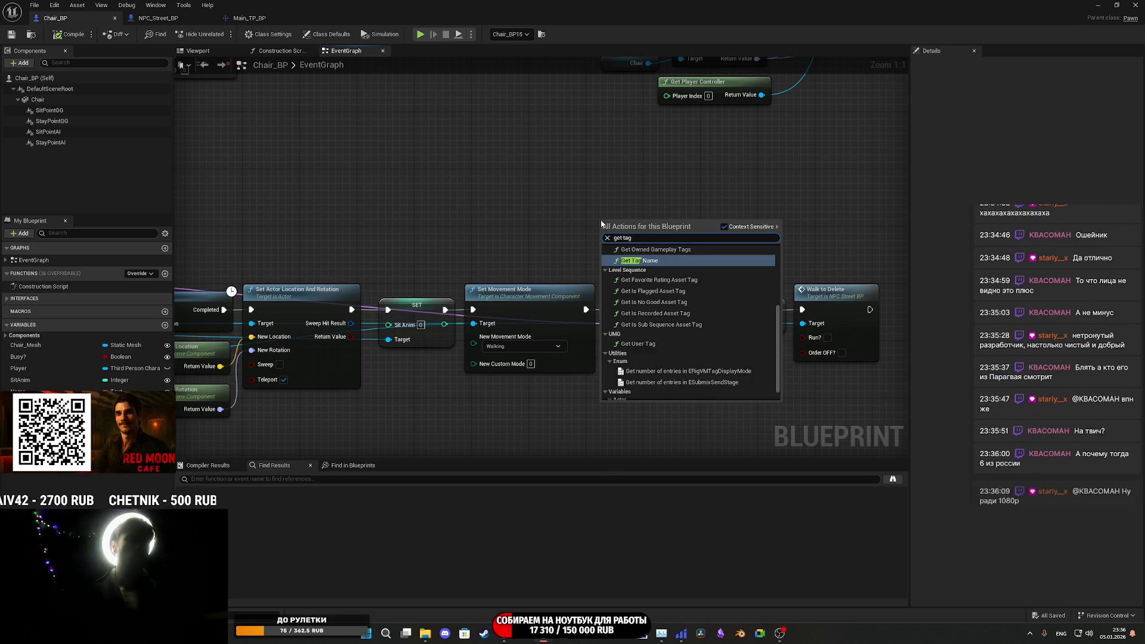
left_click(658, 266)
left_click_drag(651, 221, 602, 210)
key("Delete")
- Add a Has Tag node, then delete it as unwanted
right_click(594, 220)
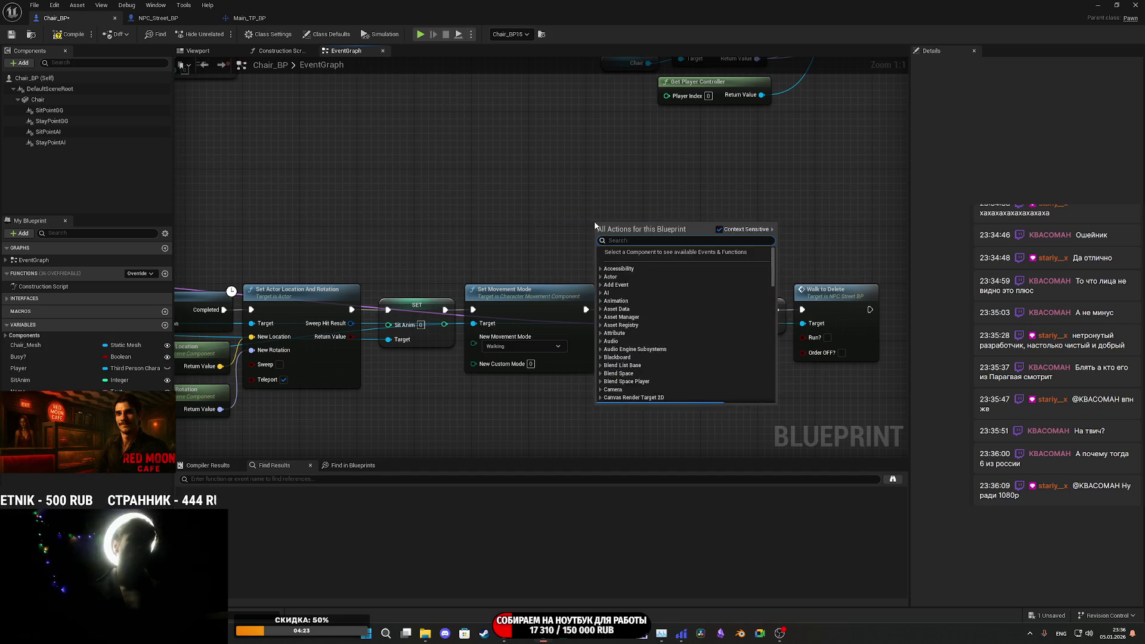
type("tag")
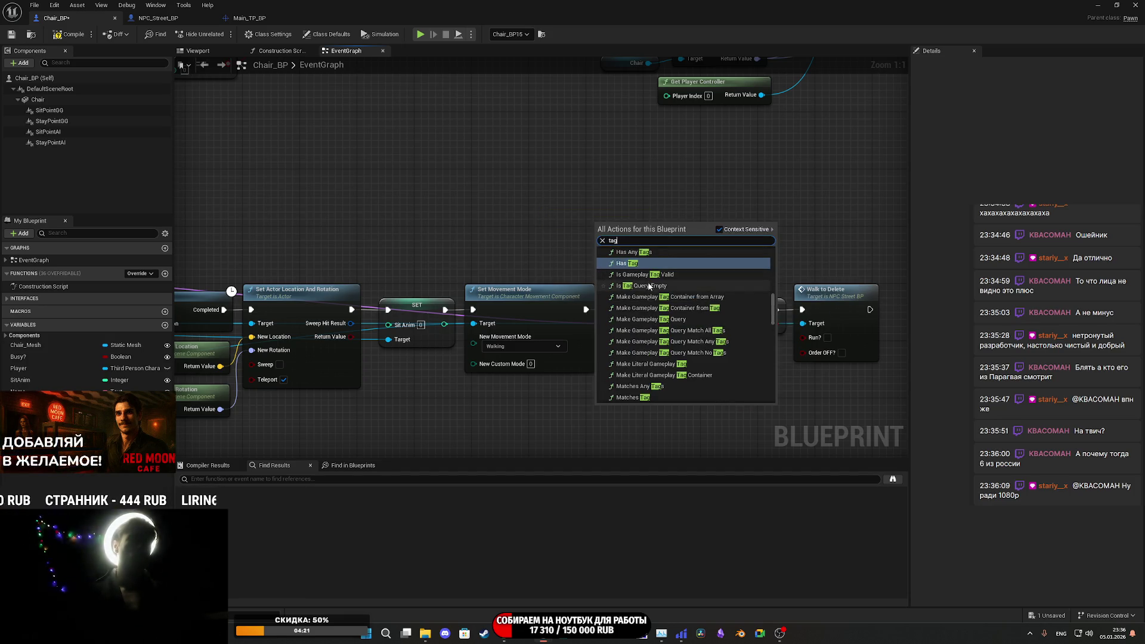
left_click(639, 263)
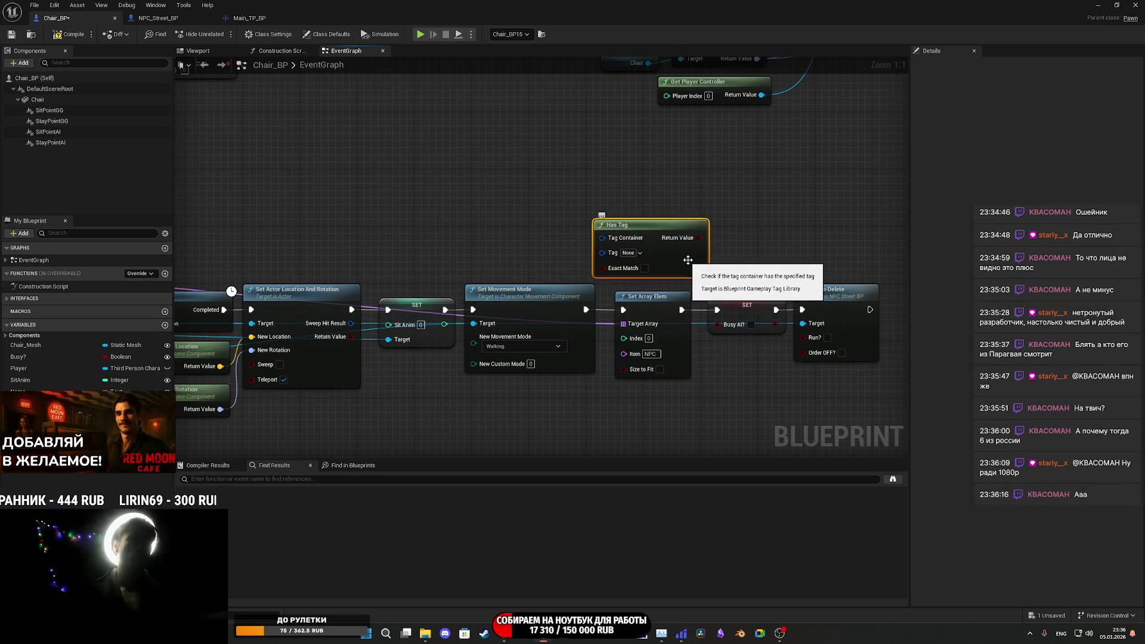
left_click_drag(670, 253, 634, 246)
key("Delete")
- Add a Tags getter and a GET node reading element 0 of the Tags array
right_click(607, 231)
type("get tag")
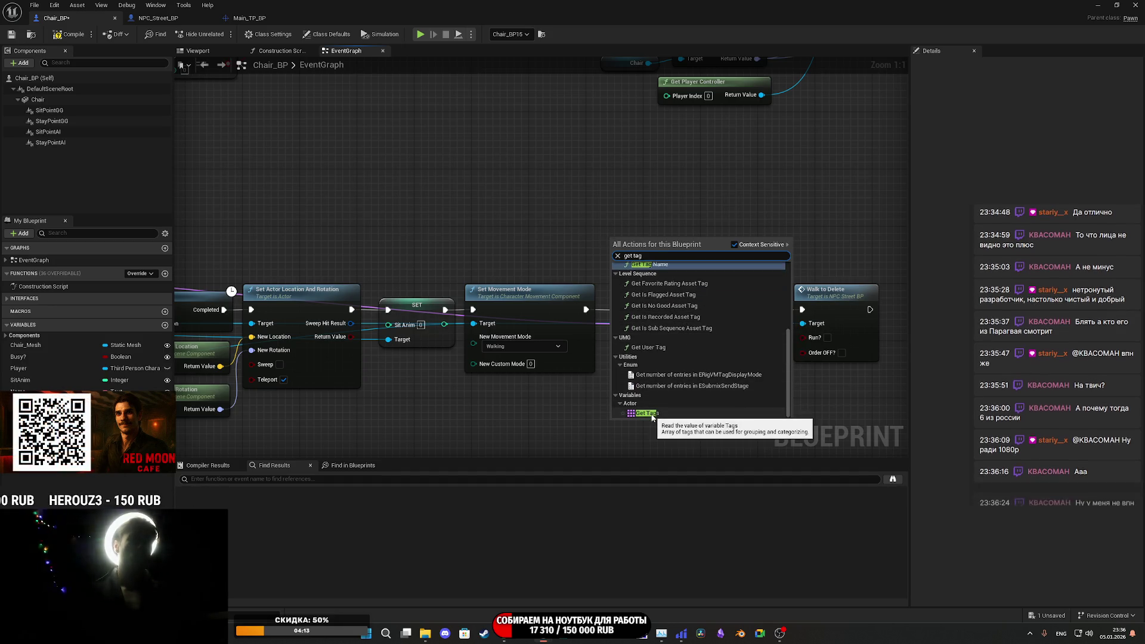
left_click(650, 413)
left_click_drag(656, 242, 687, 255)
type("get")
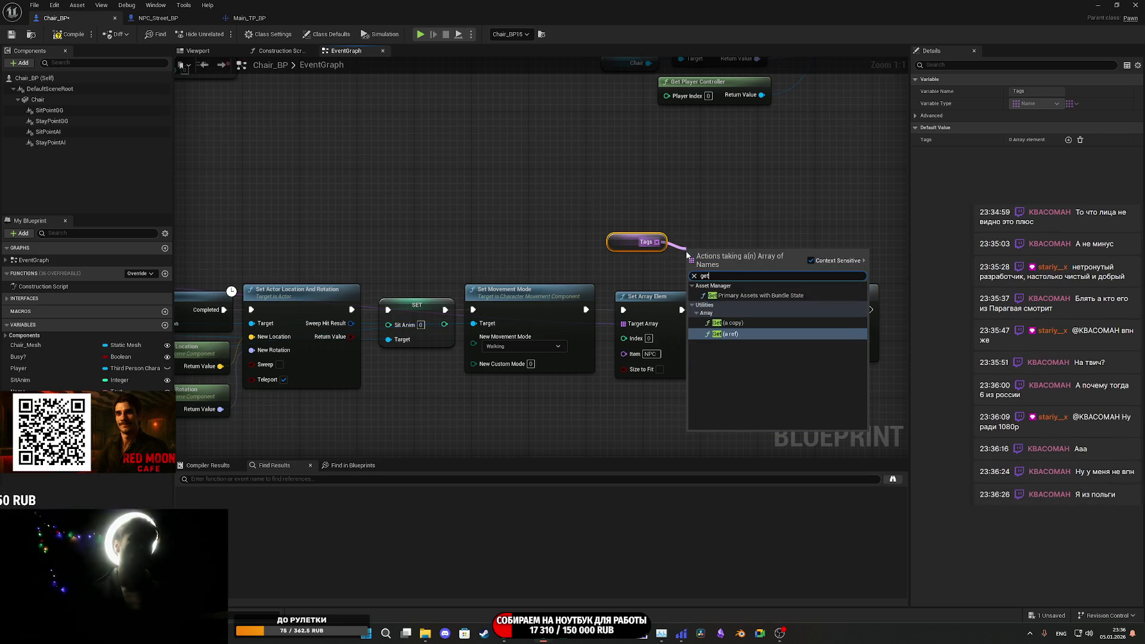
left_click(755, 337)
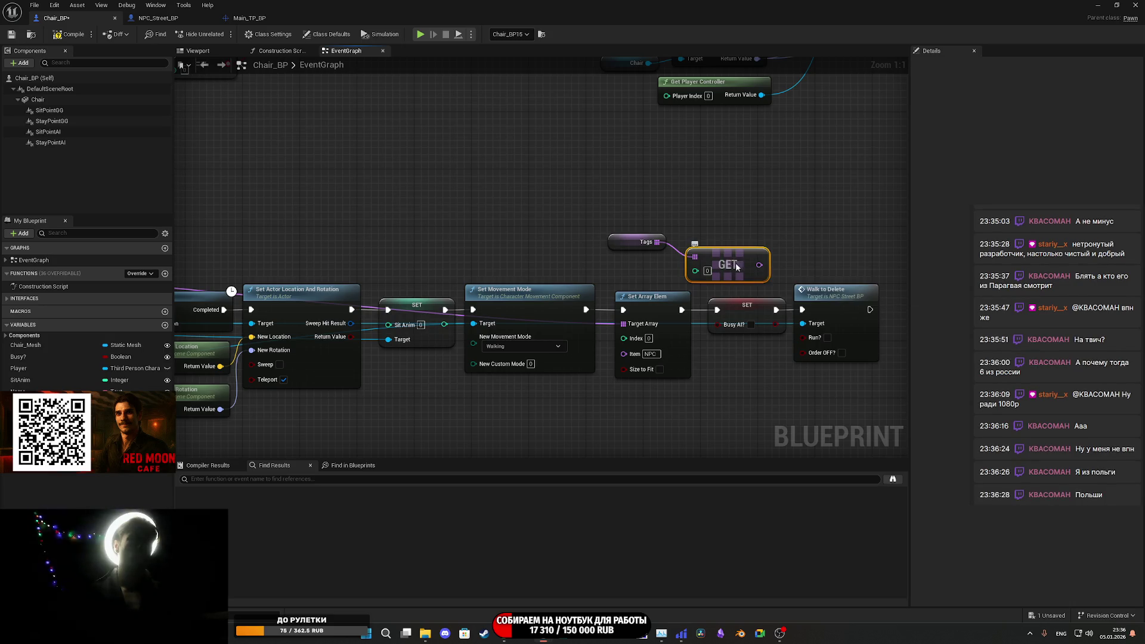
- Feed the tag into an == equality node, replacing a mistaken Subtract node
left_click_drag(750, 259, 770, 222)
type("-")
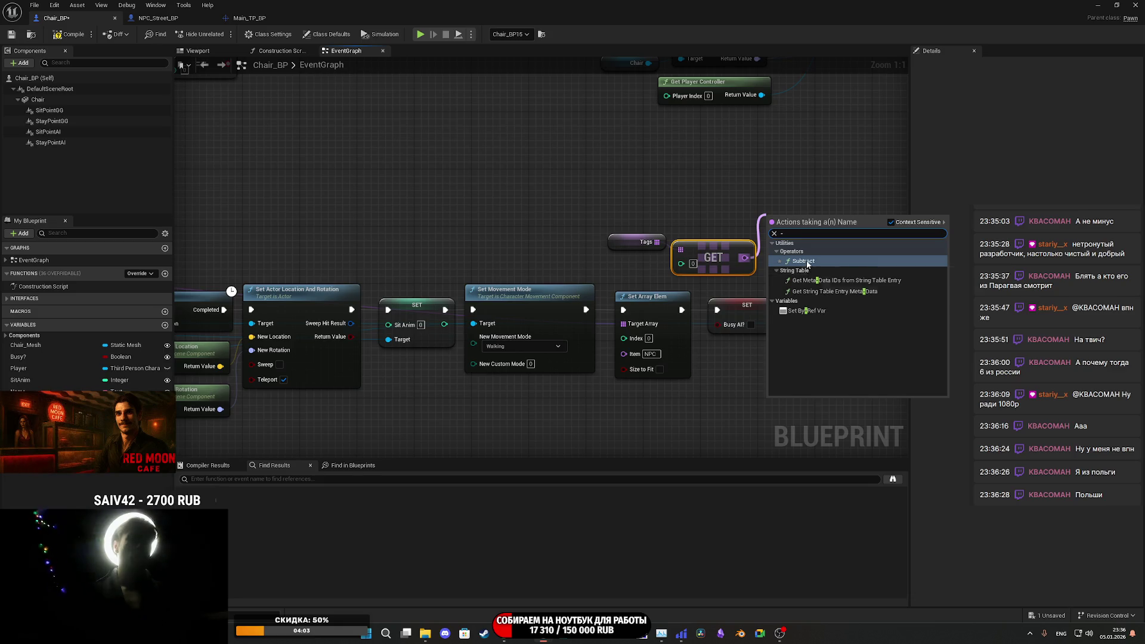
left_click(803, 262)
key("Delete")
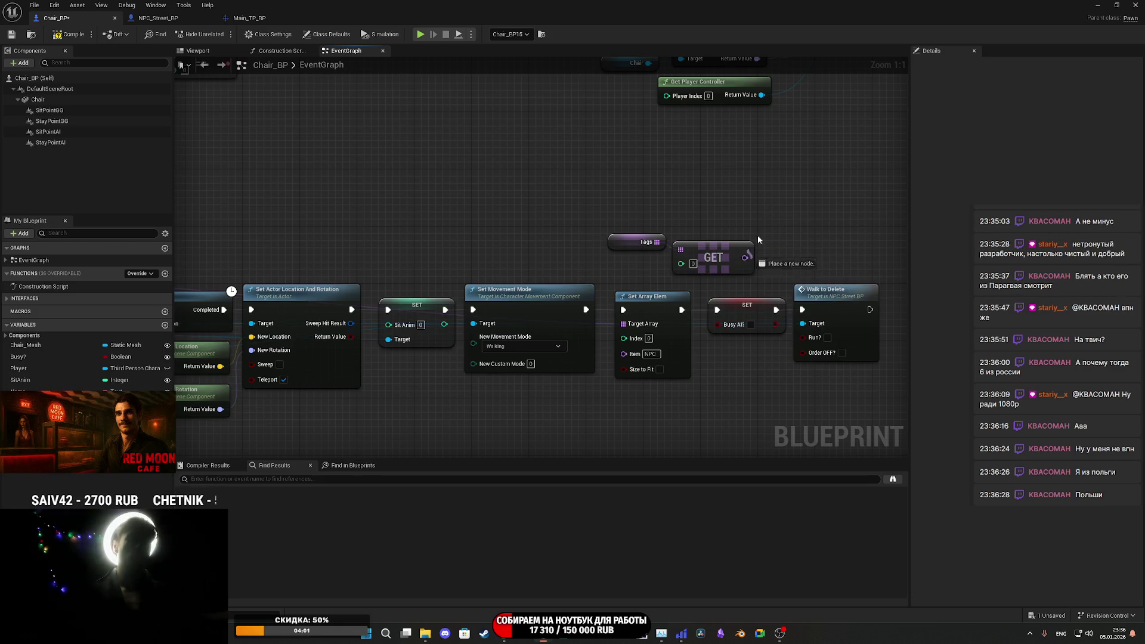
left_click_drag(745, 258, 763, 221)
type("-")
key("BackSpace")
type("==")
left_click(808, 260)
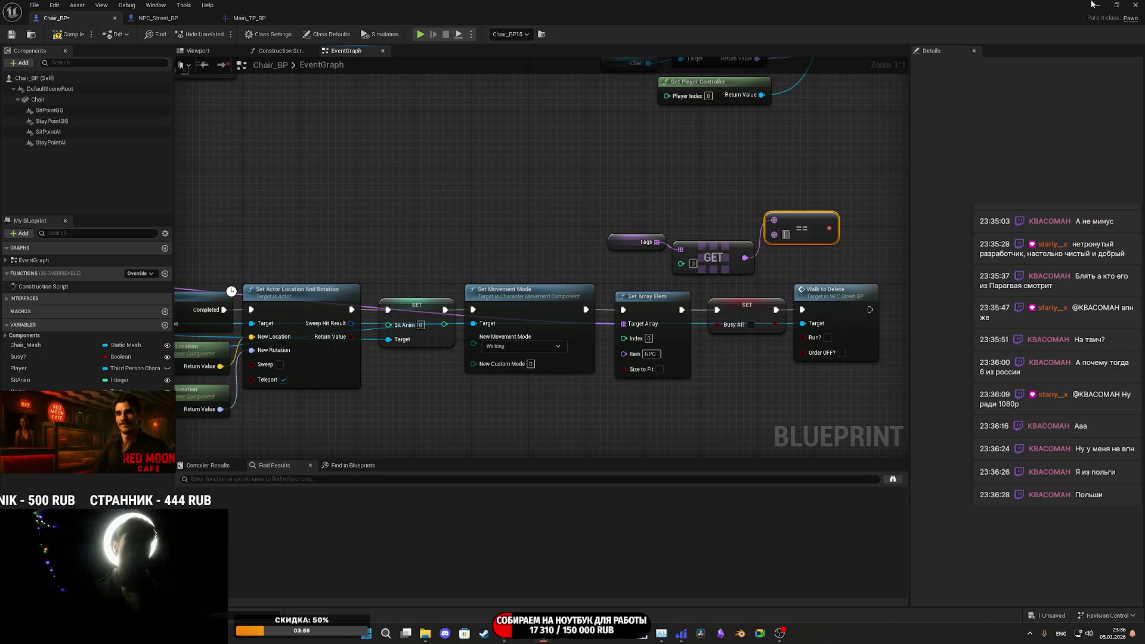
left_click(1117, 5)
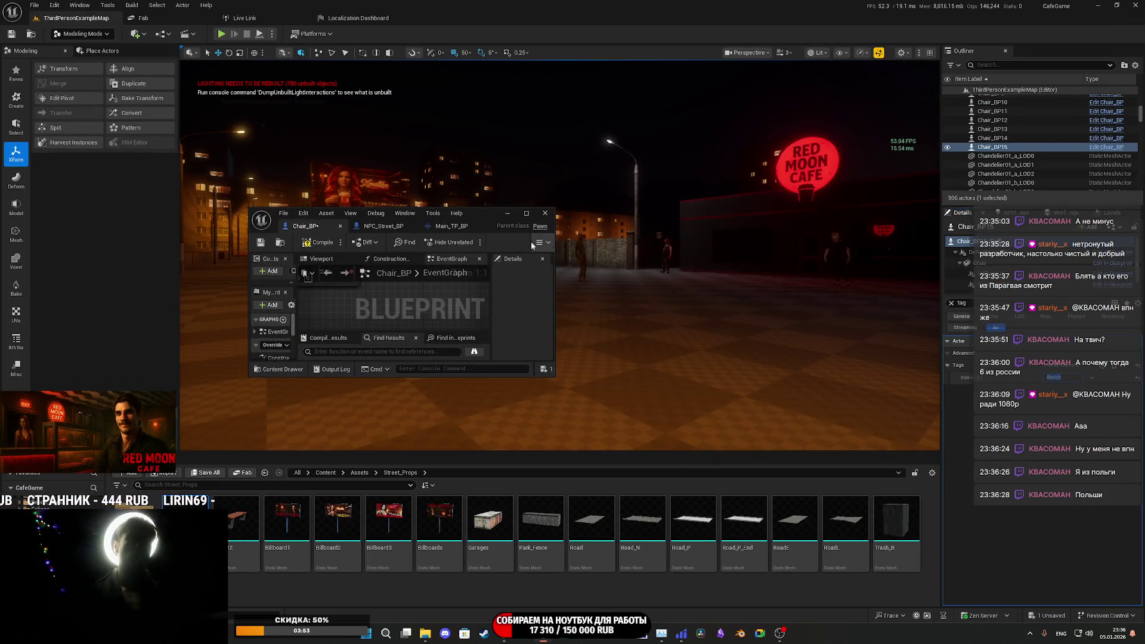
- Compare the tag against 'Bench' and route execution through a new Branch on the result
double_click(485, 213)
left_click(787, 235)
type("Bench")
key("Return")
mouse_move(833, 256)
left_mouse_down()
mouse_move(708, 271)
mouse_move(743, 232)
left_mouse_up()
type("bra")
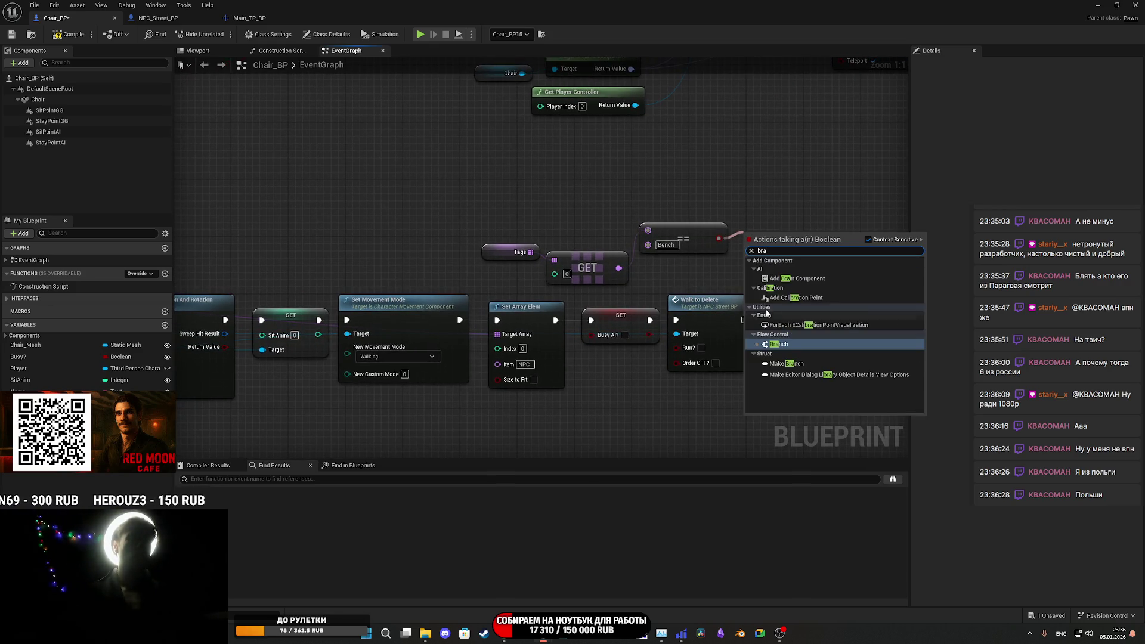
left_click(786, 348)
mouse_move(590, 320)
left_mouse_down()
mouse_move(733, 238)
mouse_move(747, 249)
left_mouse_up()
- Rearrange the nodes, wire Branch True into SET Busy AI?, and paste a duplicate setter
mouse_move(593, 349)
left_mouse_down()
mouse_move(665, 367)
mouse_move(710, 398)
left_mouse_up()
mouse_move(621, 315)
left_mouse_down()
mouse_move(879, 345)
mouse_move(843, 337)
left_mouse_up()
mouse_move(475, 286)
left_mouse_down()
mouse_move(731, 222)
mouse_move(533, 237)
left_mouse_up()
left_click(582, 275)
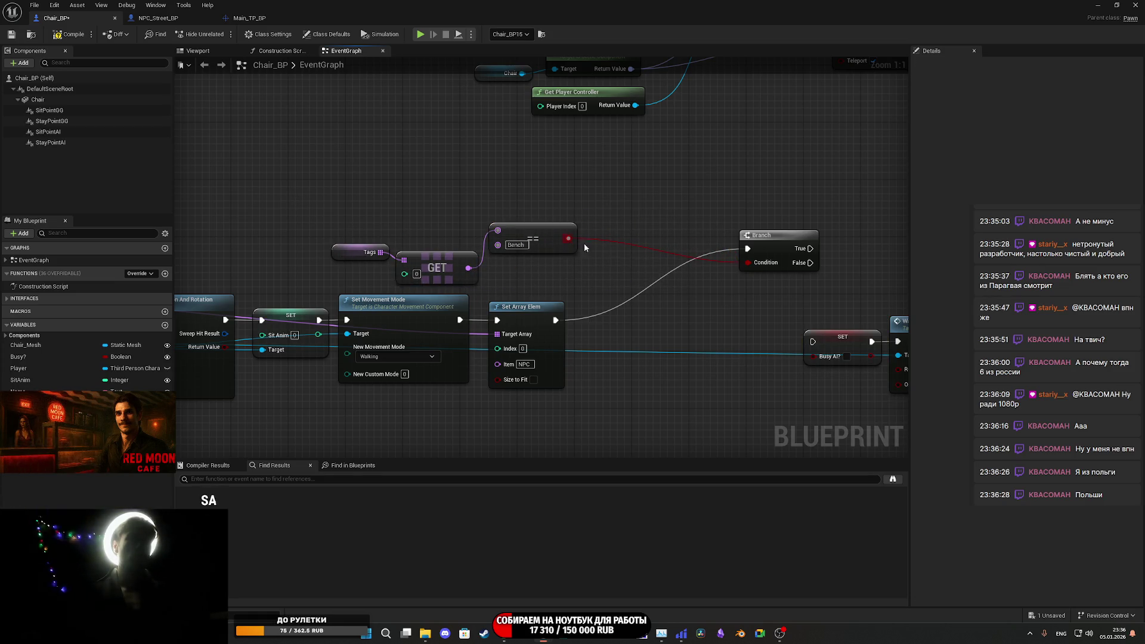
left_click_drag(810, 248, 813, 341)
mouse_move(749, 261)
left_mouse_down()
mouse_move(685, 304)
mouse_move(624, 317)
left_mouse_up()
mouse_move(841, 338)
left_mouse_down()
mouse_move(702, 329)
mouse_move(713, 329)
left_mouse_up()
mouse_move(789, 313)
left_mouse_down()
mouse_move(667, 291)
mouse_move(754, 302)
left_mouse_up()
left_click(661, 305)
left_click(643, 357)
key("ctrl+v")
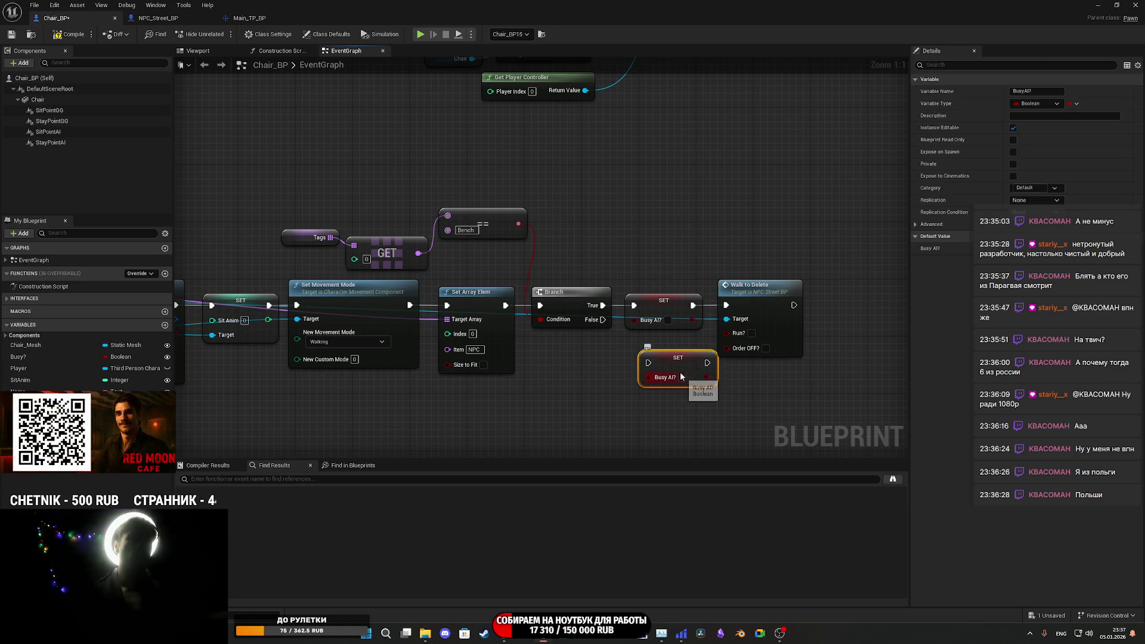
- Replace the duplicate with a SET Busy? node wired from Branch False into Walk to Delete
key("Delete")
left_click_drag(14, 361, 626, 364)
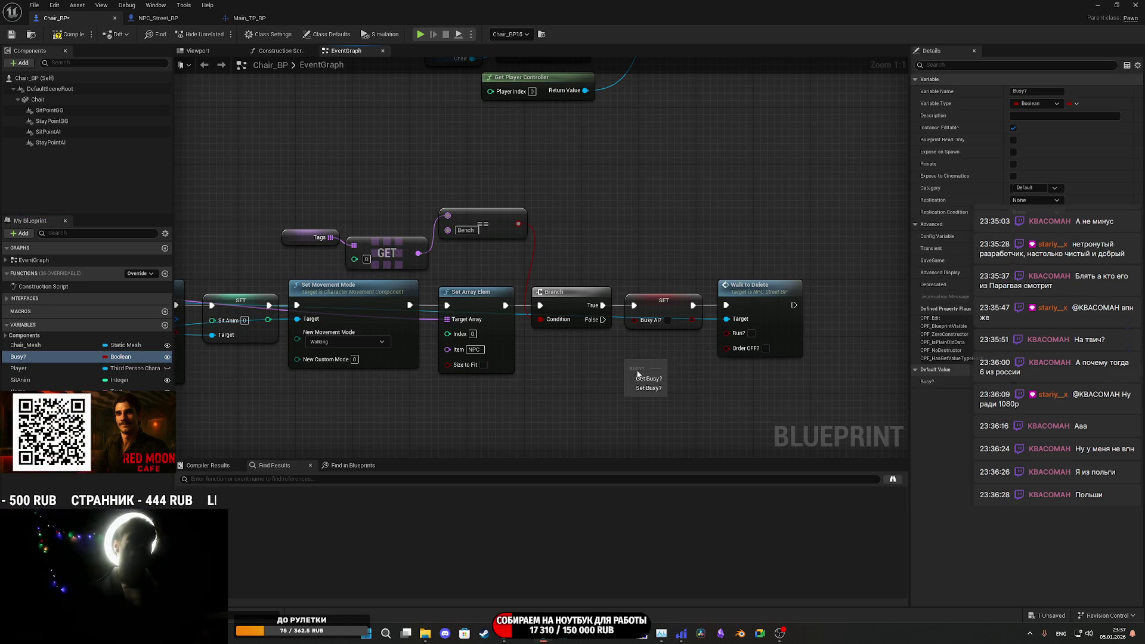
left_click(647, 379)
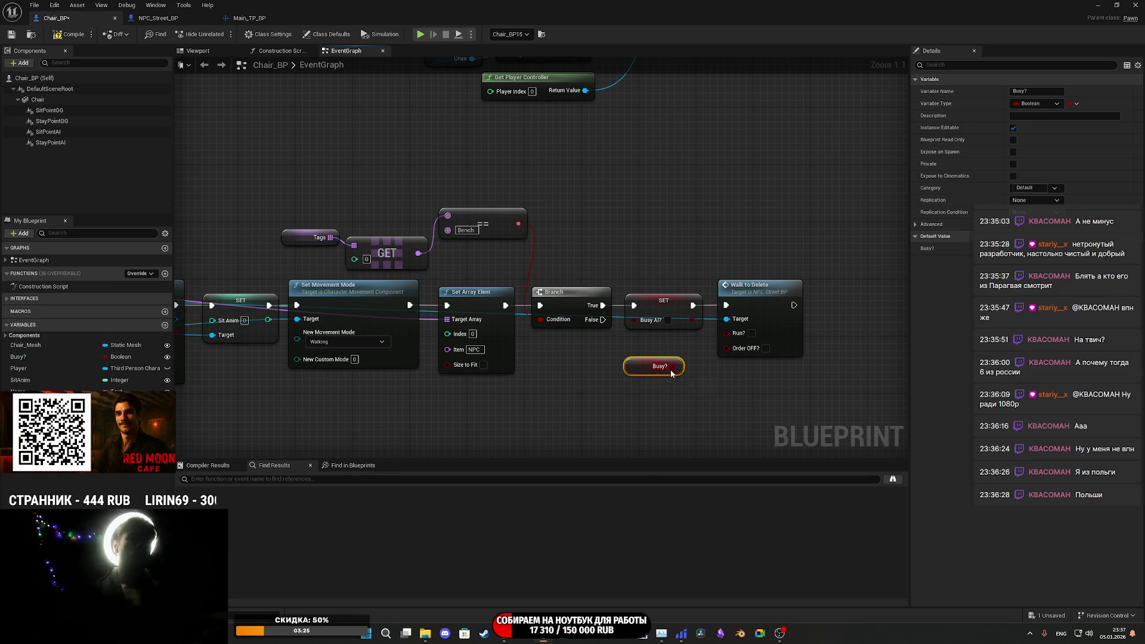
key("Delete")
mouse_move(31, 355)
left_mouse_down()
mouse_move(638, 377)
mouse_move(710, 401)
mouse_move(732, 352)
mouse_move(727, 306)
left_mouse_up()
left_click(656, 399)
left_click_drag(642, 384, 603, 321)
left_click_drag(641, 409, 634, 373)
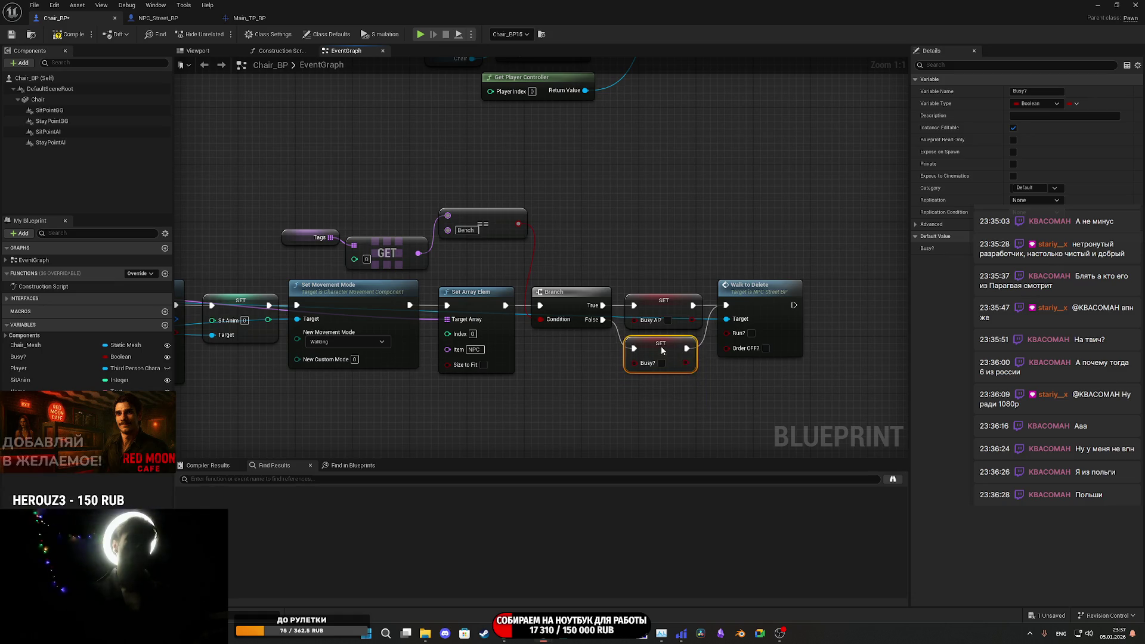
- Line up the Tags, GET and equality nodes and save Chair_BP
left_click(593, 364)
mouse_move(469, 252)
left_mouse_down()
mouse_move(351, 200)
mouse_move(468, 250)
mouse_move(303, 245)
left_mouse_up()
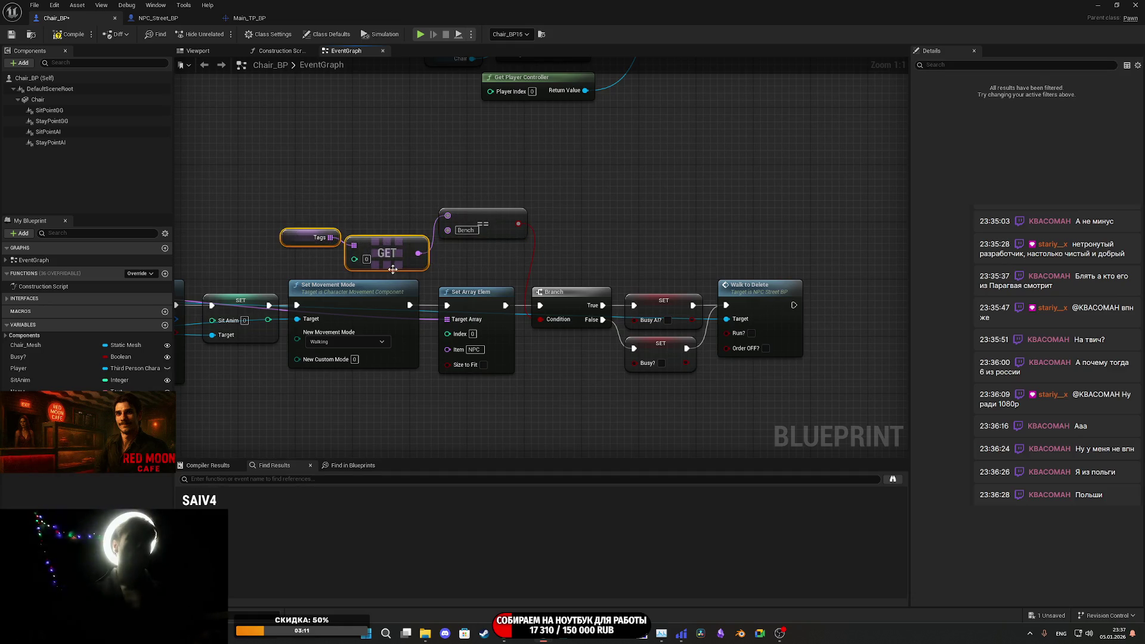
left_click_drag(403, 270, 403, 241)
left_click(301, 210)
mouse_move(301, 210)
left_mouse_down()
mouse_move(321, 256)
mouse_move(507, 216)
mouse_move(487, 262)
mouse_move(484, 249)
left_mouse_up()
left_click(425, 179)
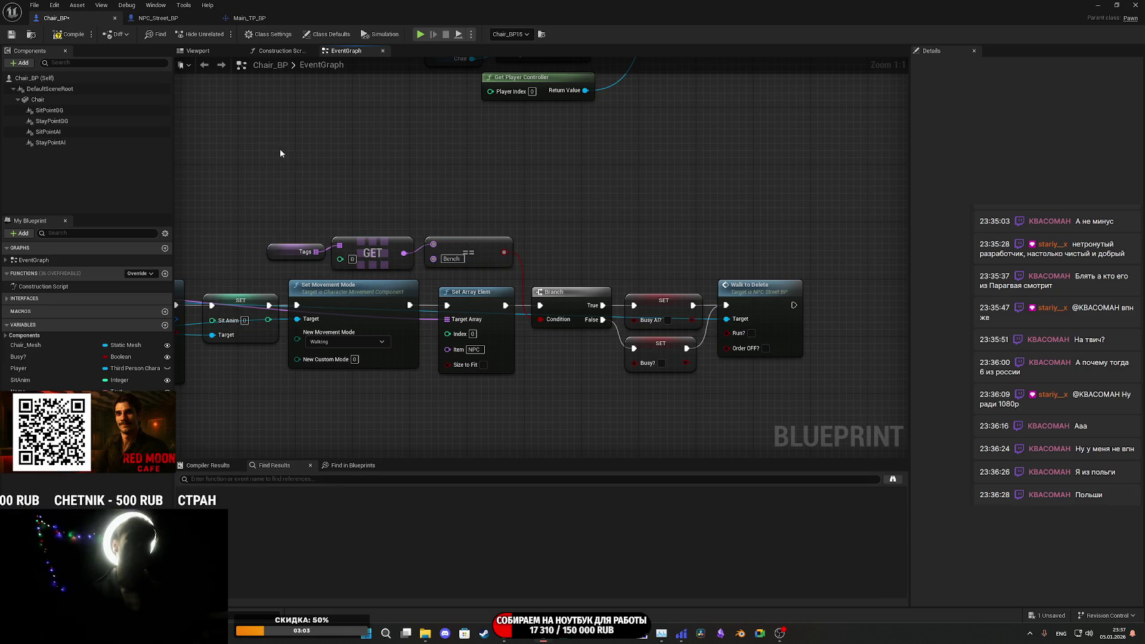
left_click(11, 35)
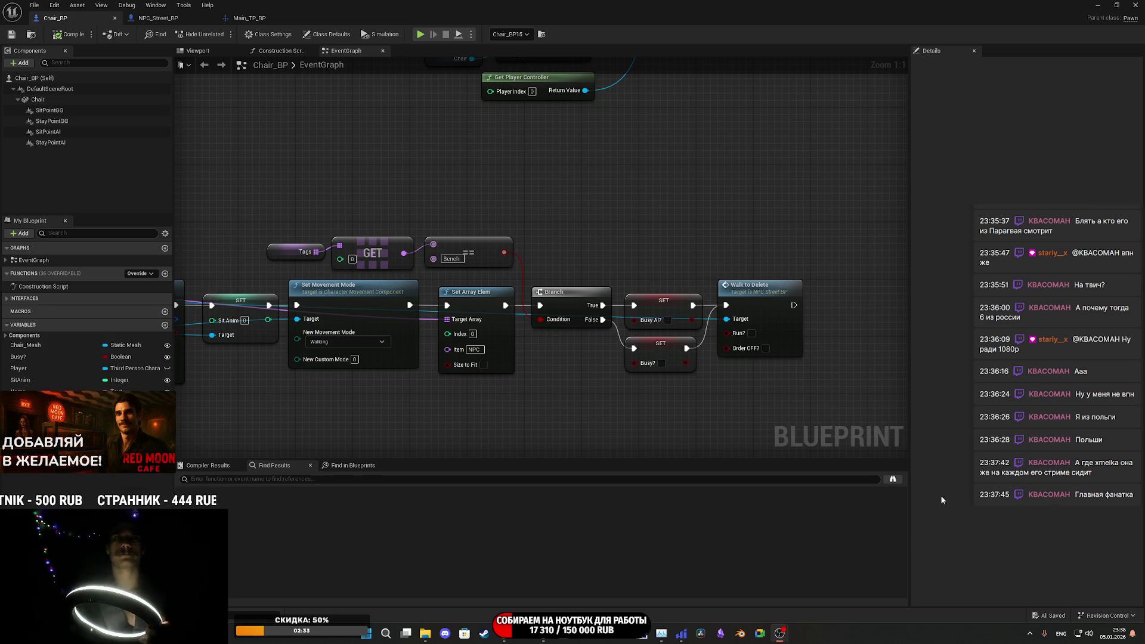
- Reopen the webcam properties, settle the exposure at -5, and apply it
mouse_move(781, 639)
left_click(819, 584)
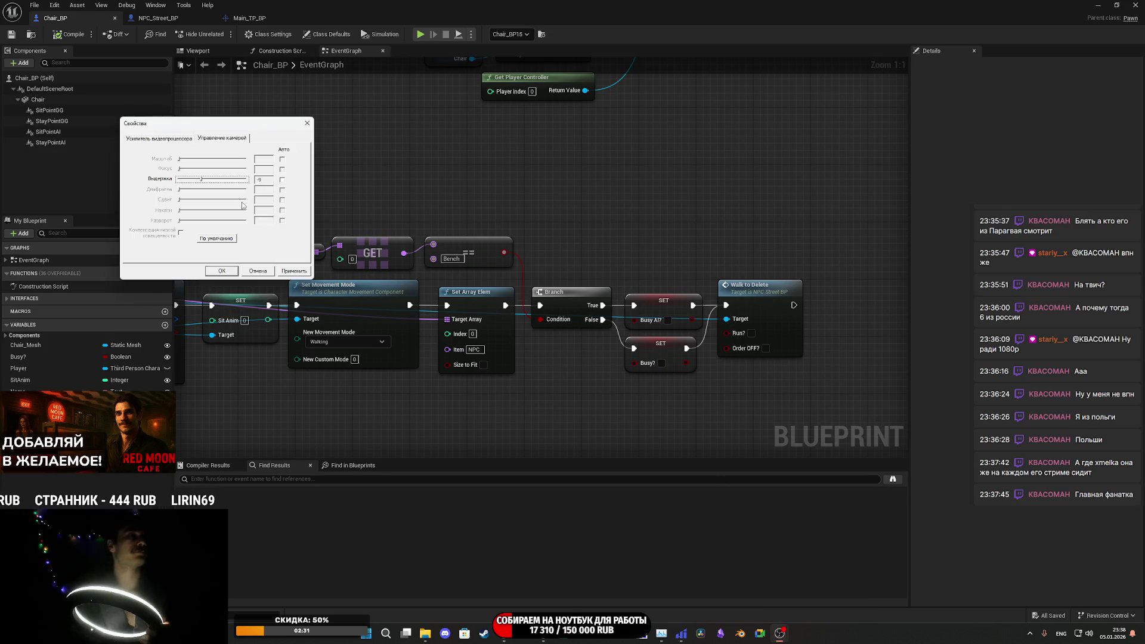
left_click(218, 181)
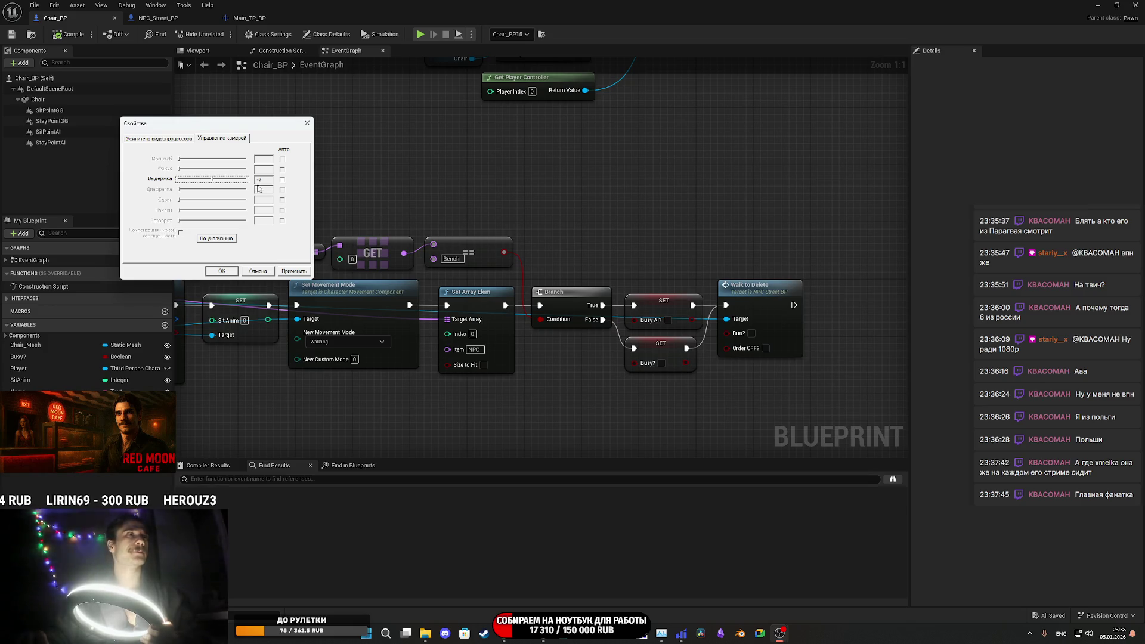
left_click(222, 181)
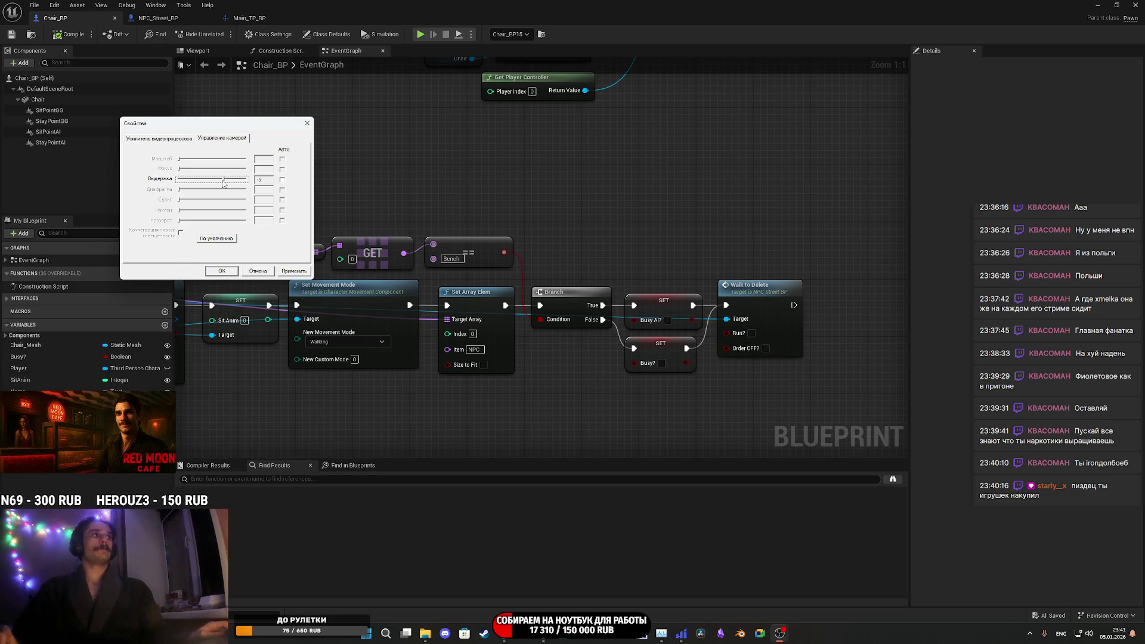
left_click_drag(224, 182, 219, 181)
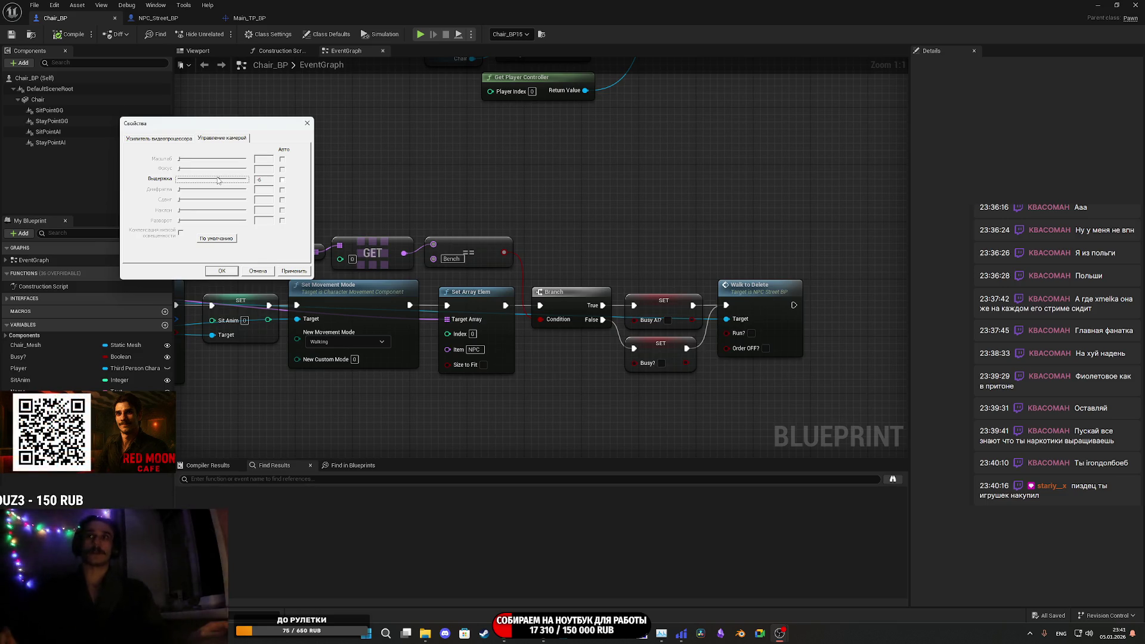
left_click_drag(219, 180, 223, 181)
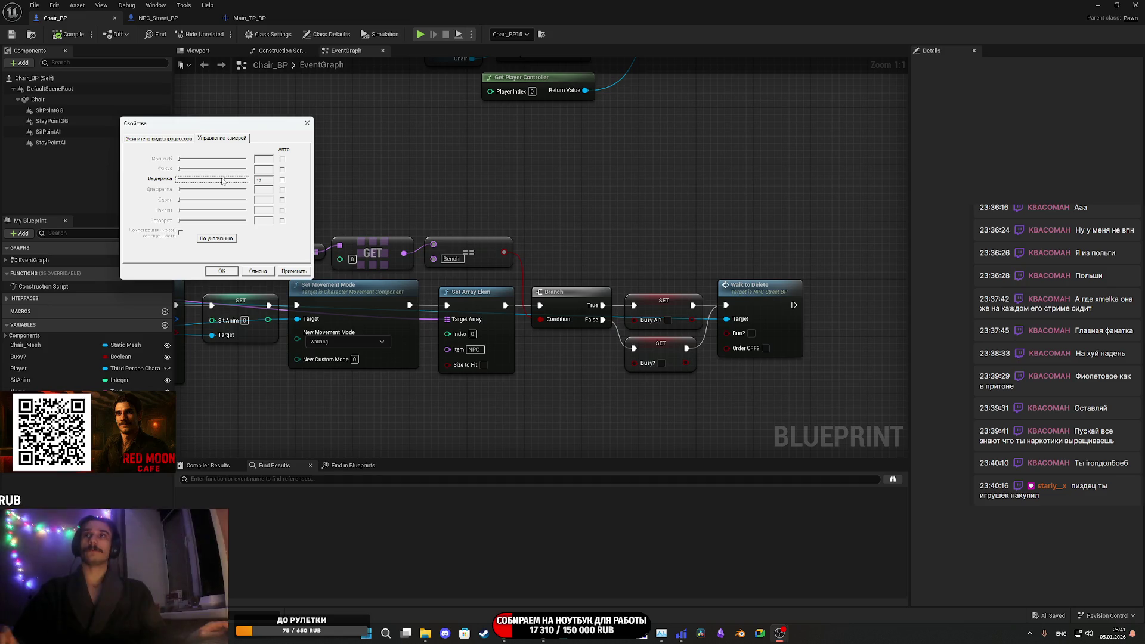
left_click(292, 271)
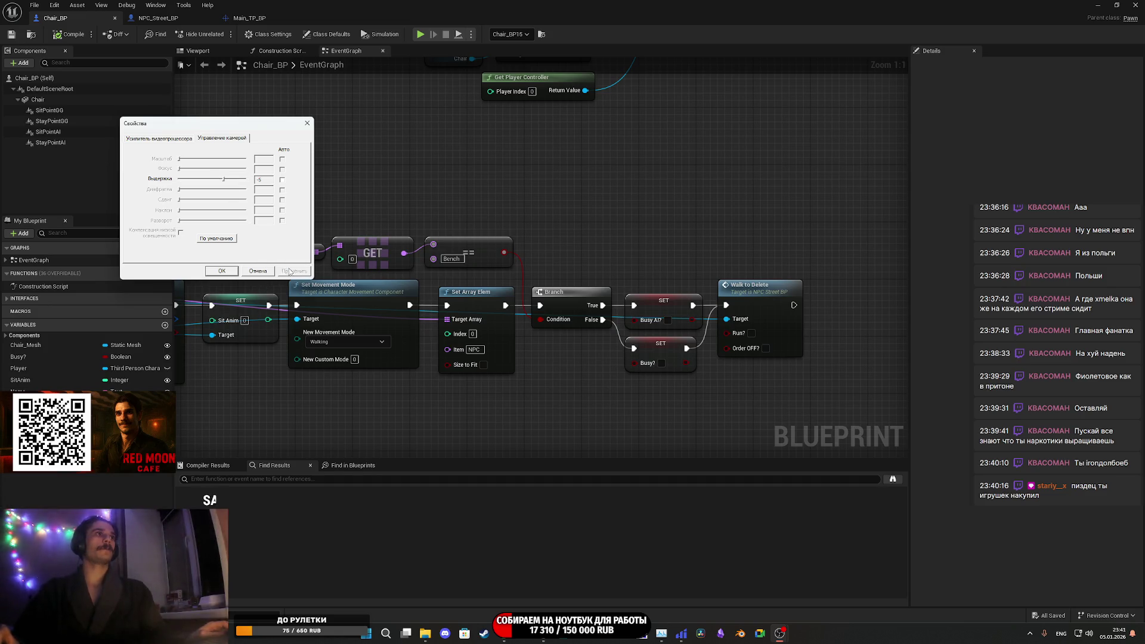
- On the video processor tab, keep power-line frequency at 60 Гц and apply
left_click(161, 138)
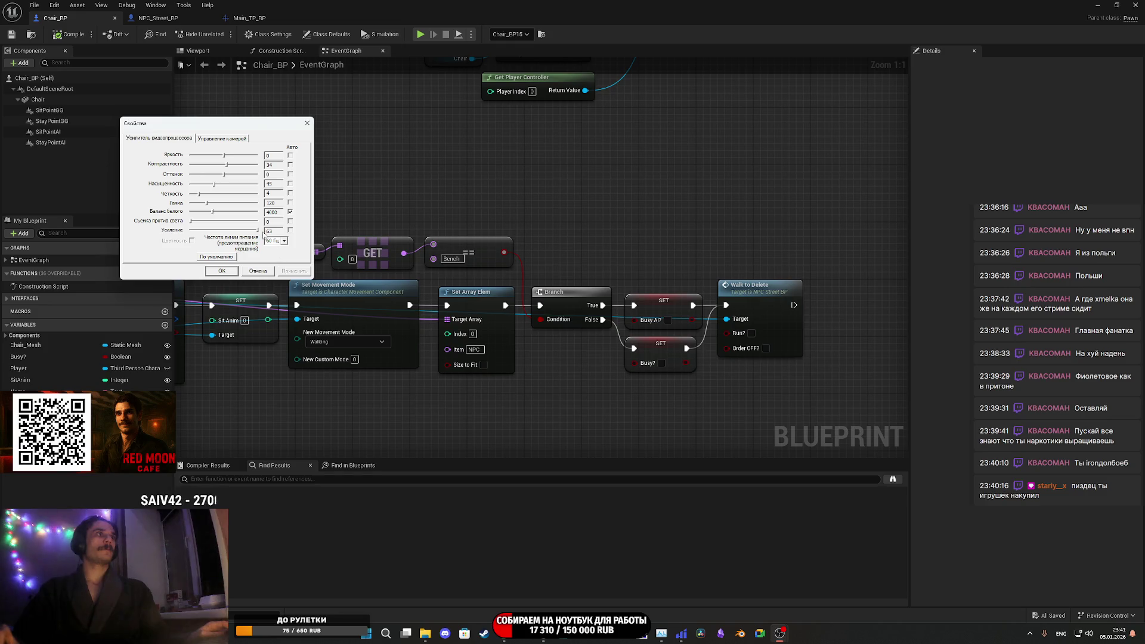
scroll(258, 233, "down", 5)
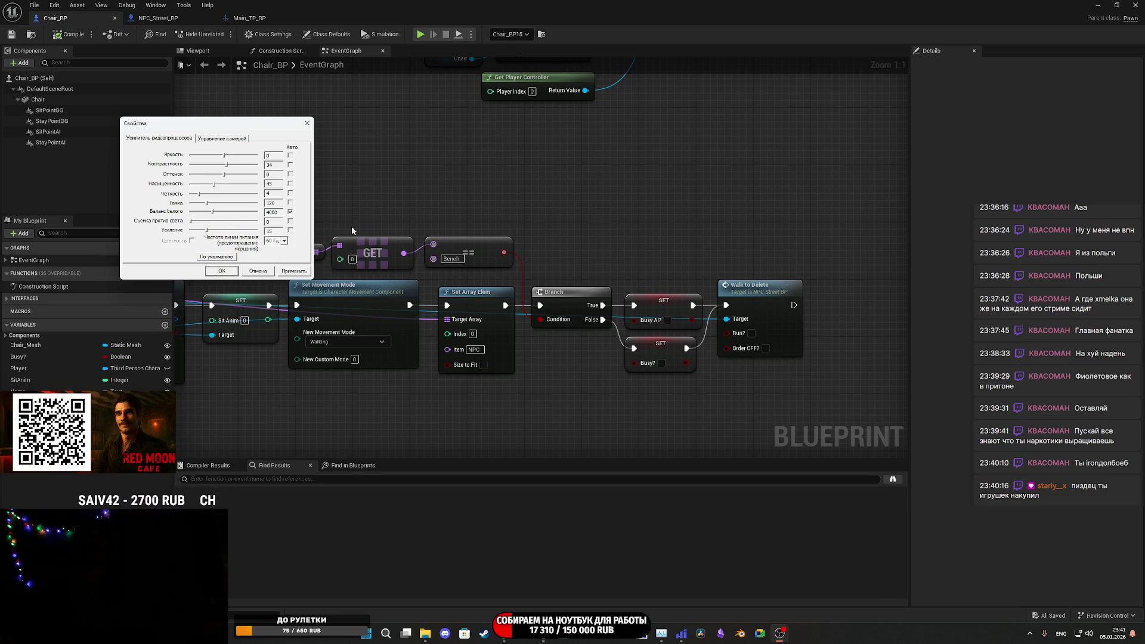
scroll(253, 229, "up", 5)
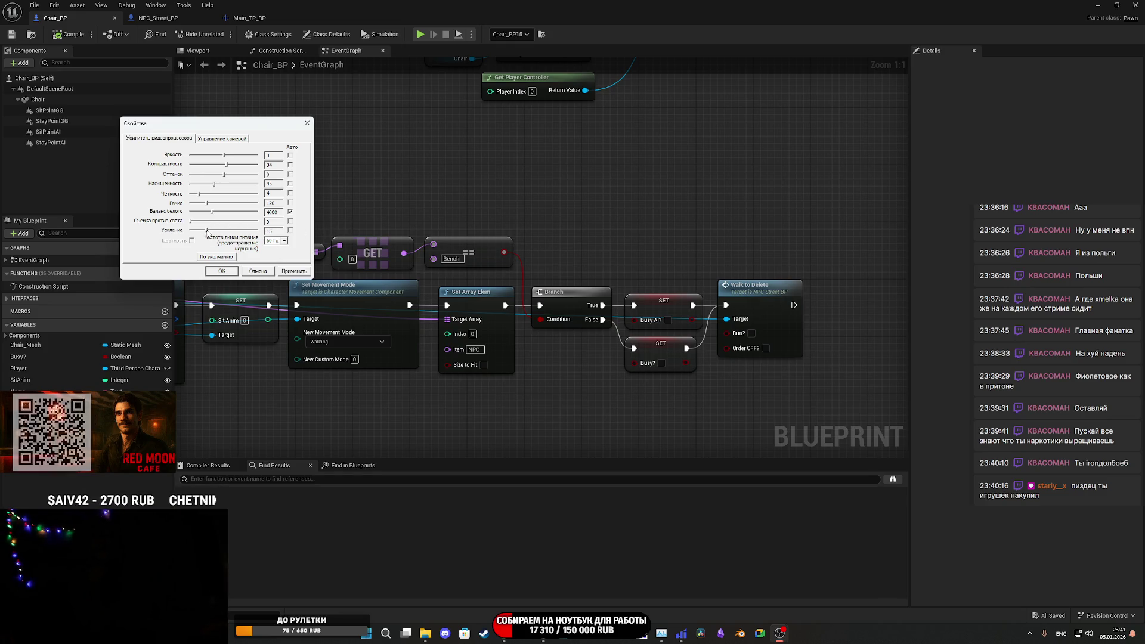
left_click(284, 242)
left_click(278, 249)
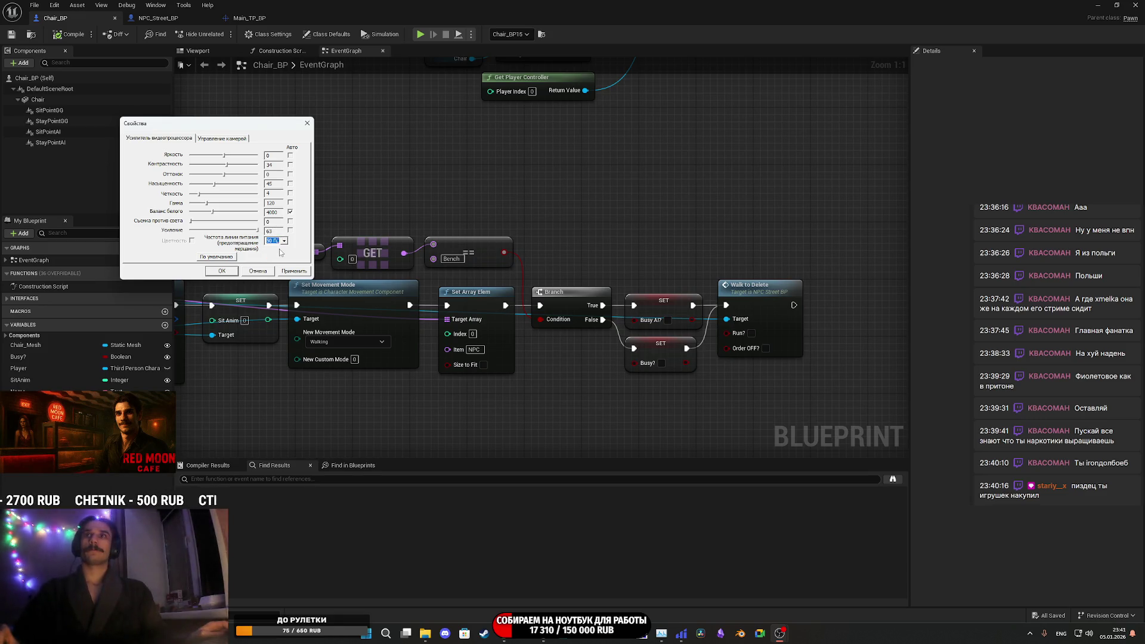
left_click(285, 242)
left_click(285, 257)
left_click(296, 272)
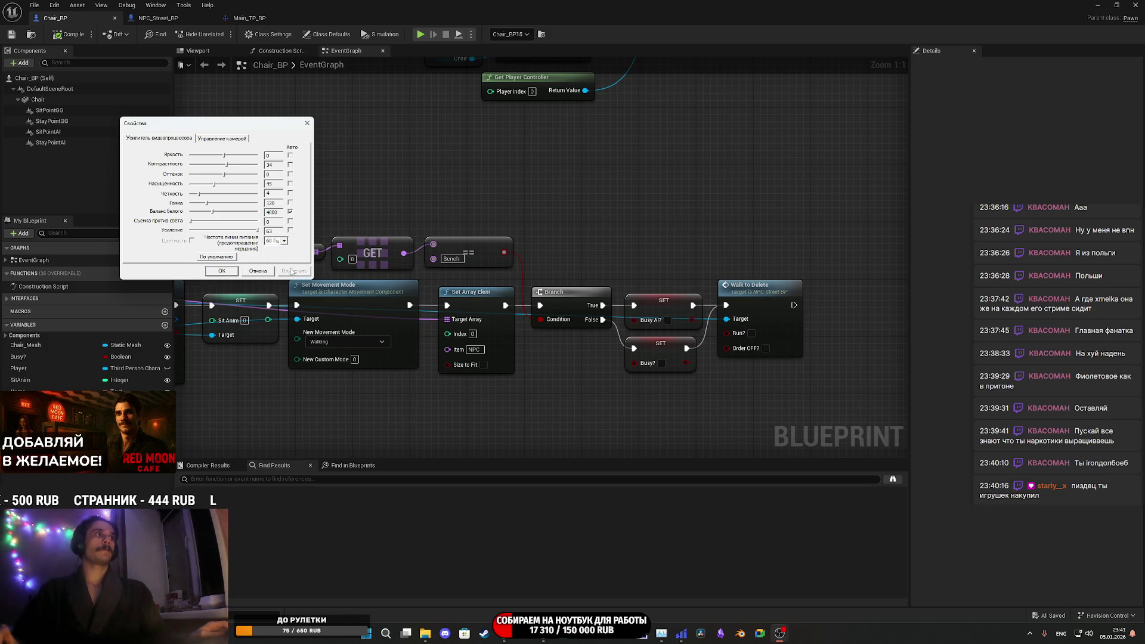
- Confirm with OK and close all remaining camera properties windows
left_click(222, 271)
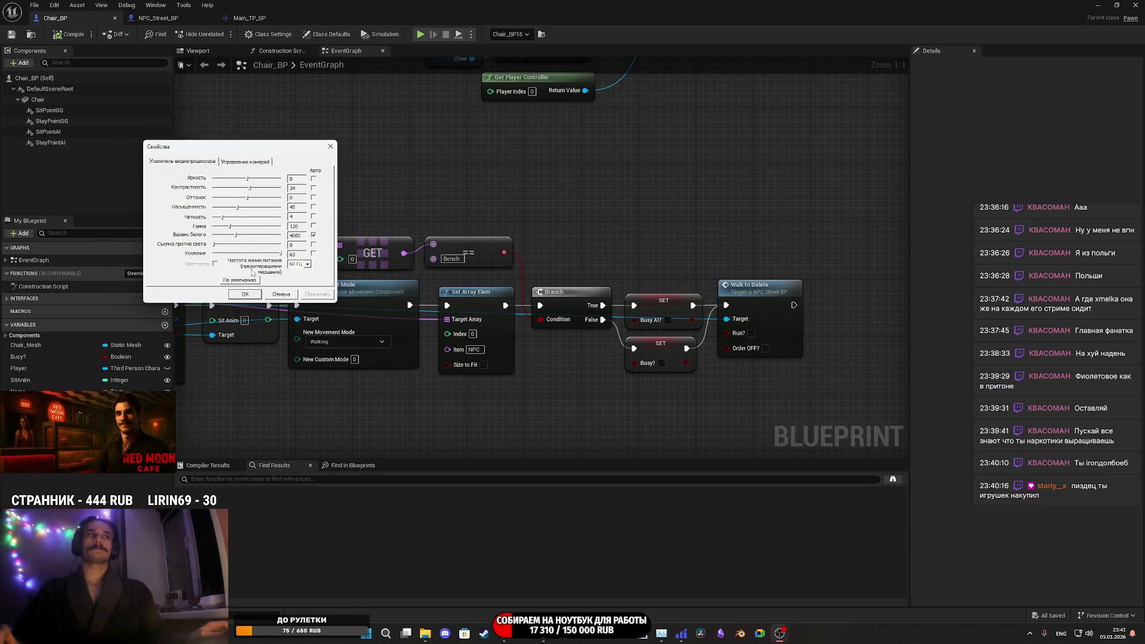
left_click(245, 295)
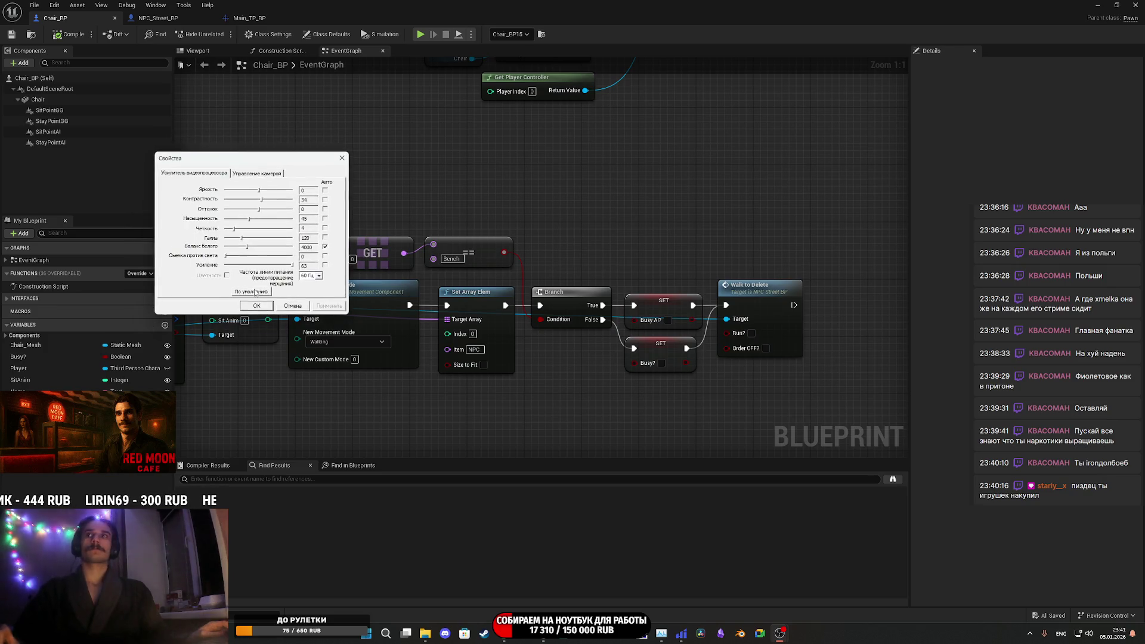
left_click(258, 306)
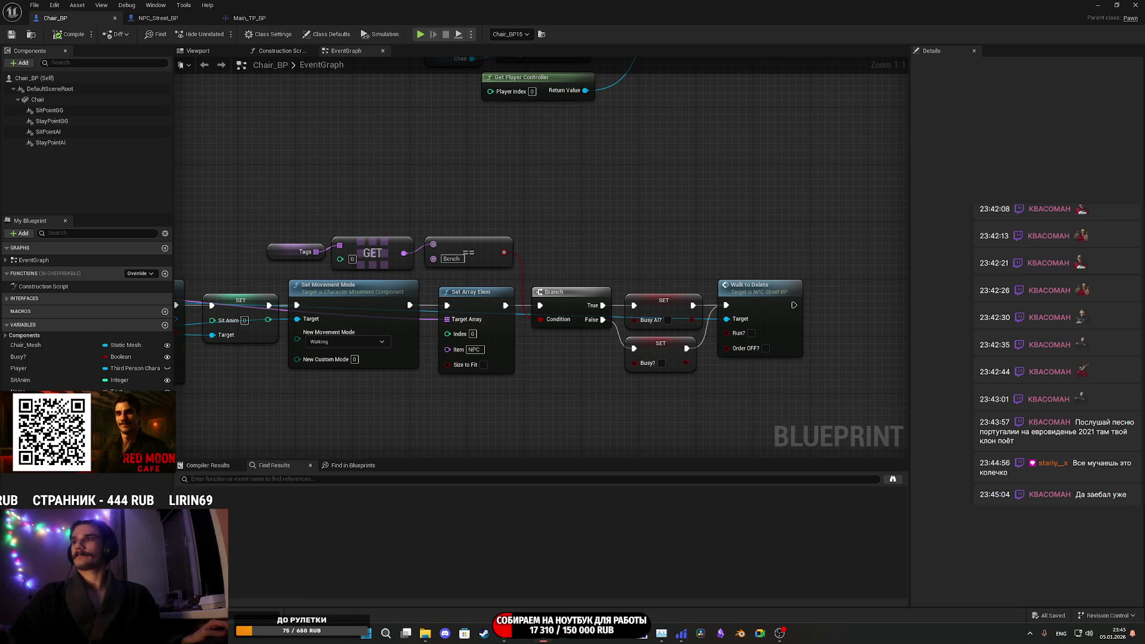
left_click_drag(740, 376, 710, 330)
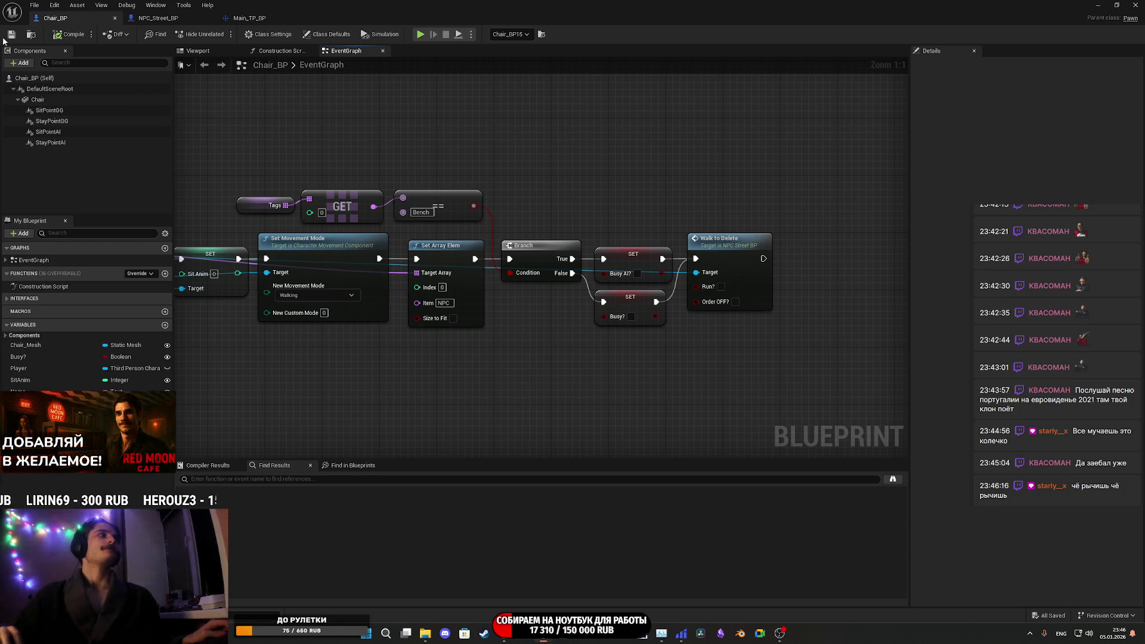
- Check the Busy AI? and Busy? setters, then save Chair_BP
mouse_move(572, 183)
left_mouse_down()
mouse_move(621, 201)
mouse_move(690, 256)
left_mouse_up()
left_click_drag(749, 293, 758, 367)
left_click(754, 320)
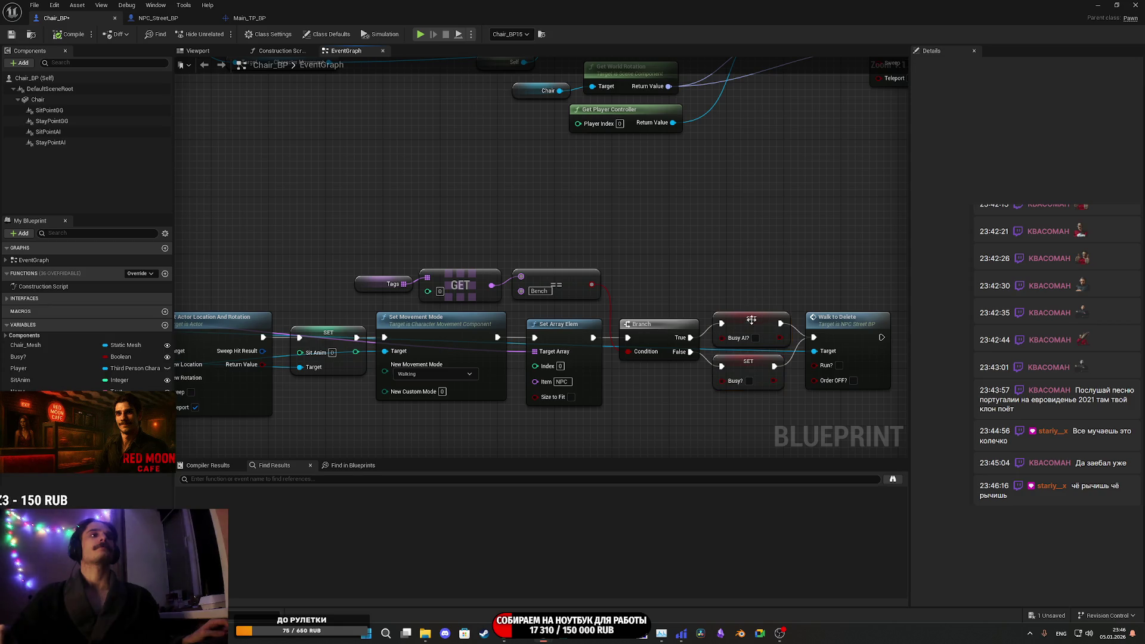
left_click(10, 34)
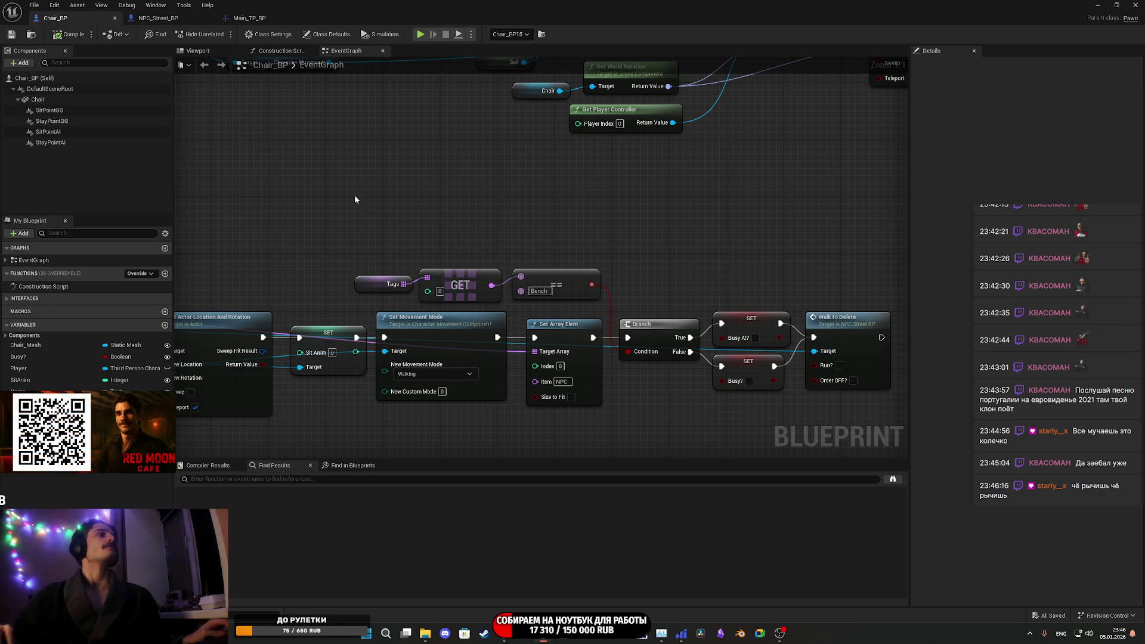
- Pan across the NPC_Sit graph, then switch to the NPC_Street_BP tab
left_click_drag(350, 198, 624, 205)
scroll(627, 209, "down", 3)
mouse_move(404, 182)
left_mouse_down()
mouse_move(677, 193)
mouse_move(542, 189)
left_mouse_up()
left_click_drag(671, 195, 416, 204)
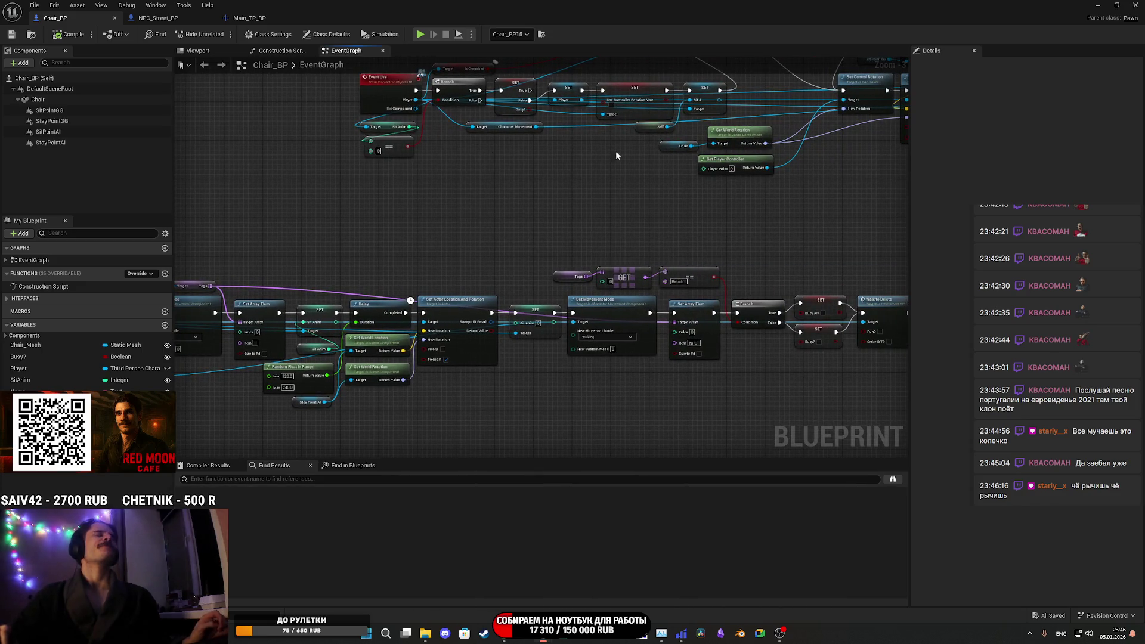
left_click(161, 19)
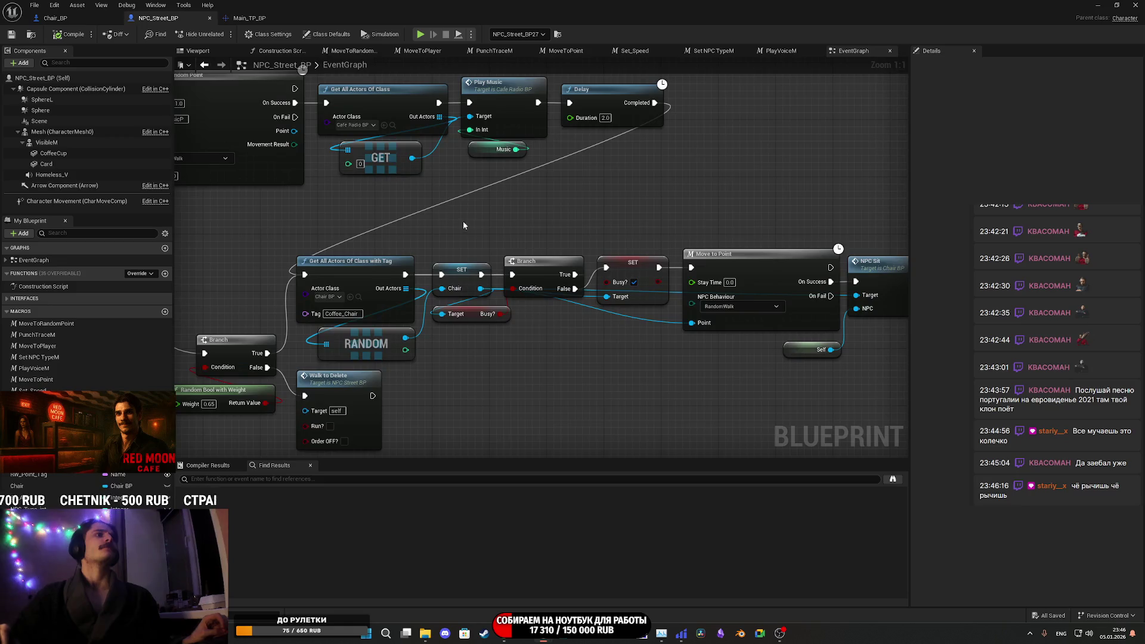
- Select Get All Actors Of Class with Tag, RANDOM, SET Chair, Busy getter and Branch nodes
scroll(475, 231, "down", 10)
scroll(575, 201, "up", 4)
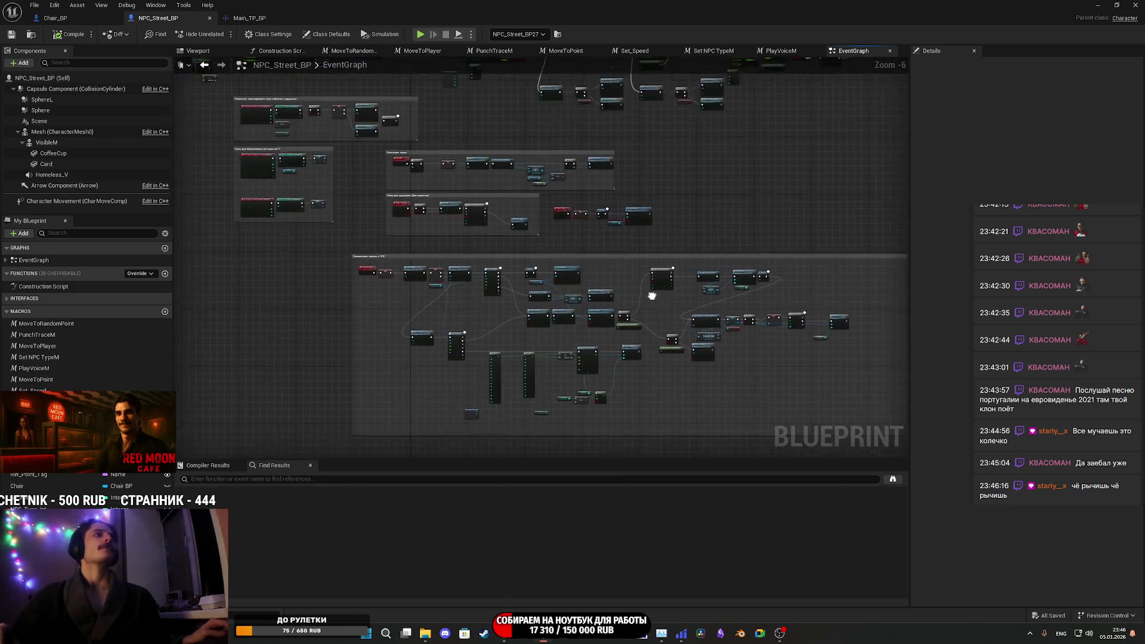
scroll(543, 278, "up", 6)
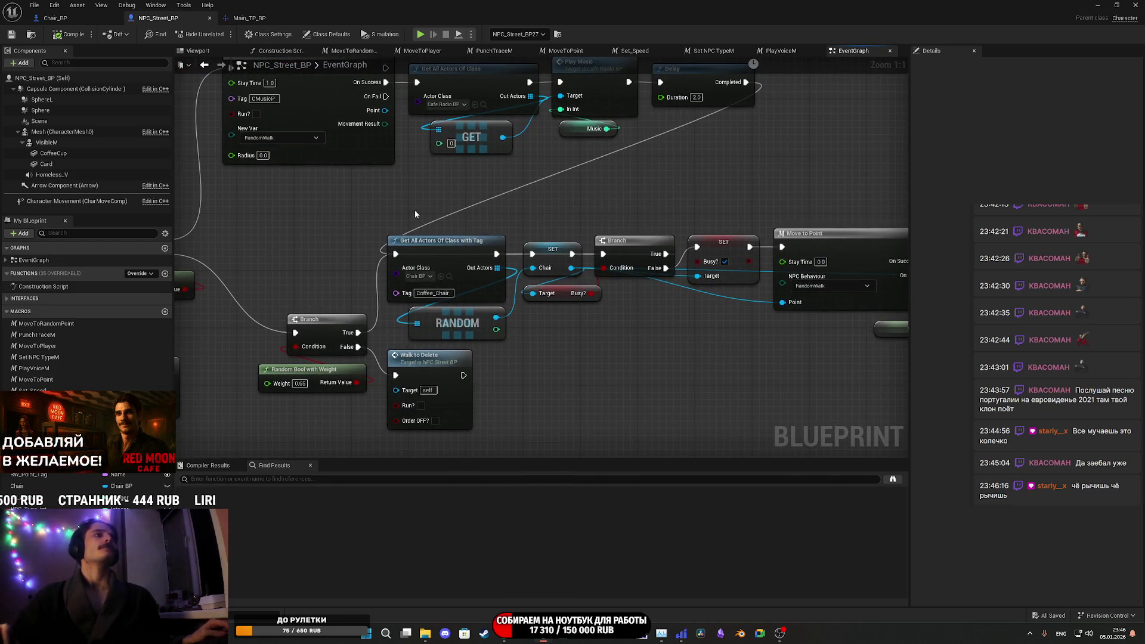
mouse_move(471, 218)
left_mouse_down()
mouse_move(554, 341)
mouse_move(517, 336)
left_mouse_up()
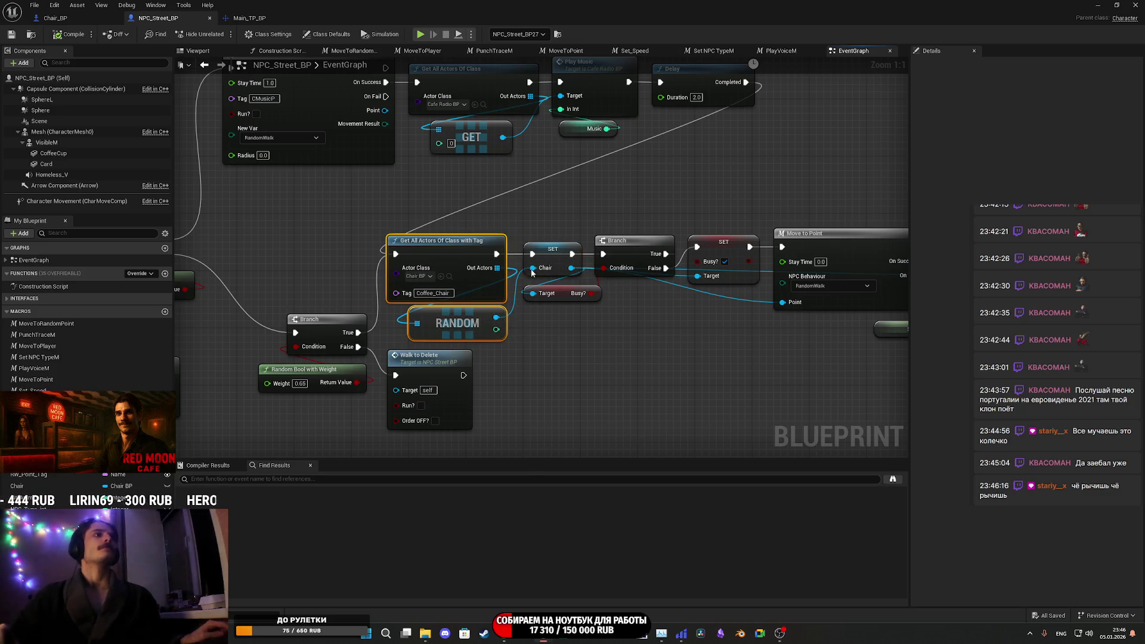
left_click(547, 253, "ctrl")
mouse_move(617, 206)
left_mouse_down()
mouse_move(501, 197)
mouse_move(510, 200)
left_mouse_up()
left_click(450, 294, "ctrl")
left_click(523, 246, "ctrl")
- Add the Move to Point, Self and NPC Sit nodes to the selection
mouse_move(595, 195)
left_mouse_down()
mouse_move(528, 211)
mouse_move(562, 217)
left_mouse_up()
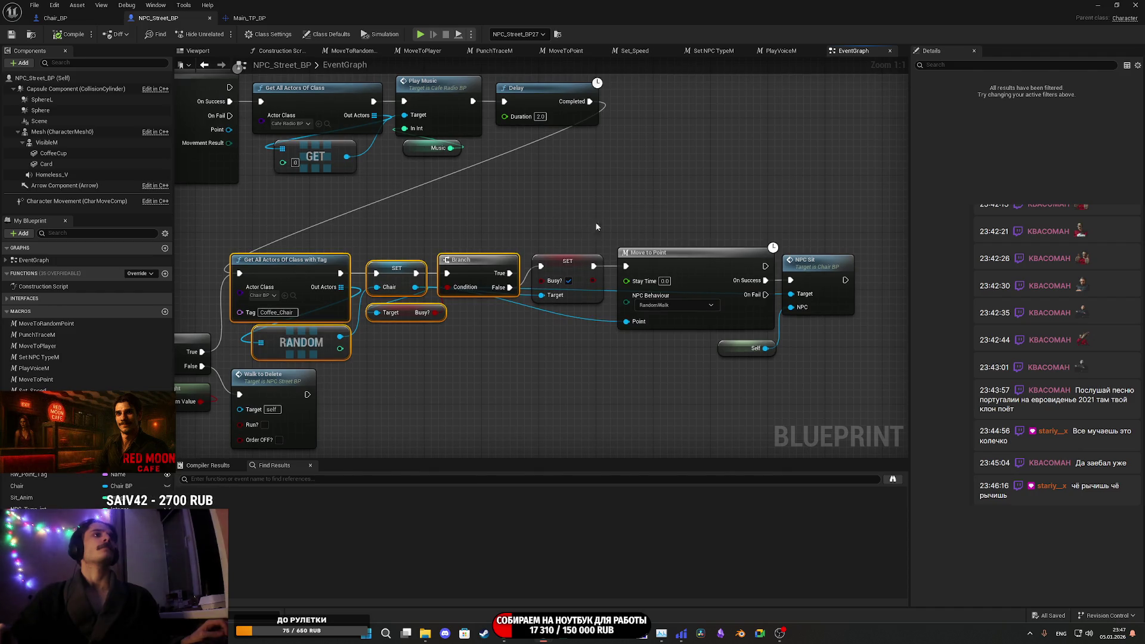
left_click(692, 261)
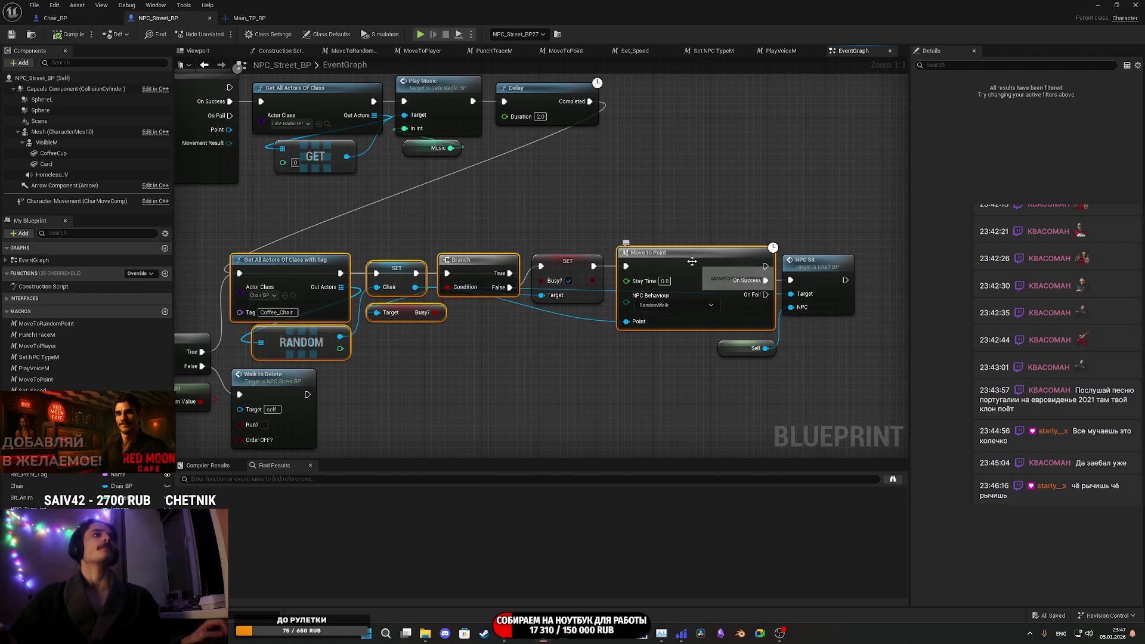
key("f")
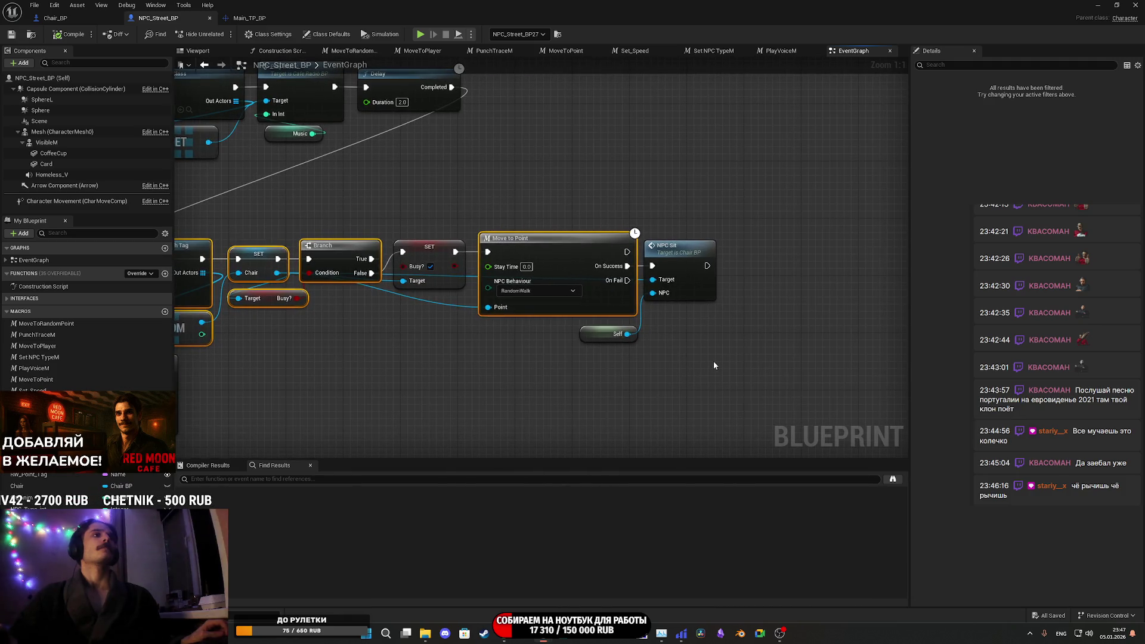
mouse_move(707, 356)
left_mouse_down()
mouse_move(649, 304)
mouse_move(696, 371)
left_mouse_up()
left_click(593, 336, "ctrl")
left_click(682, 257, "ctrl")
scroll(625, 196, "down", 10)
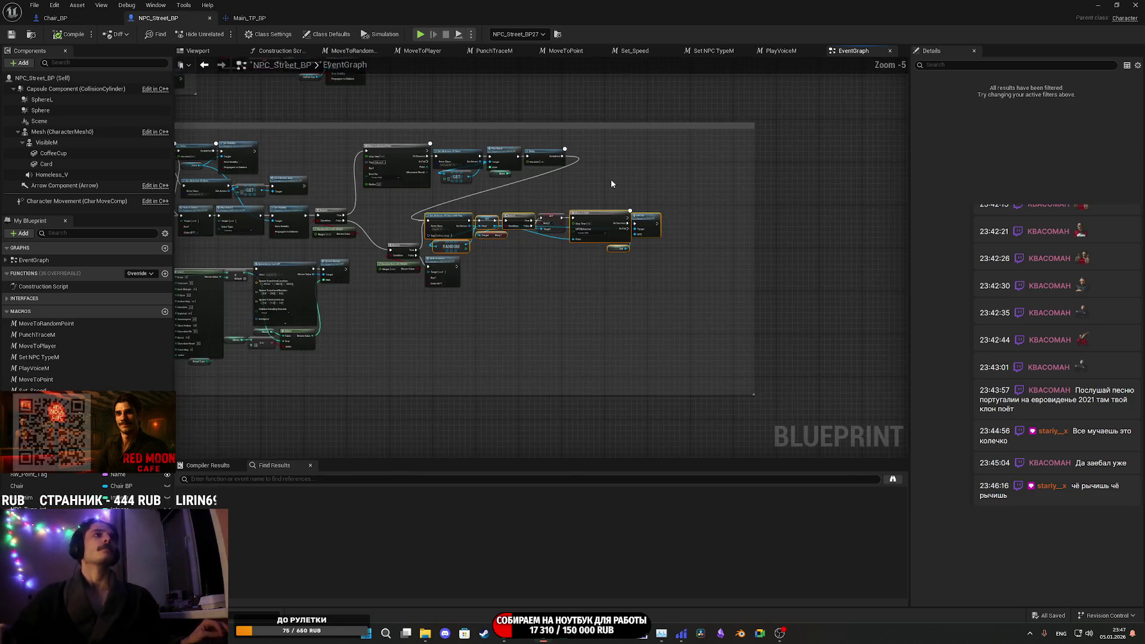
- Shift the Move to Random Point node group down and right
scroll(650, 267, "up", 3)
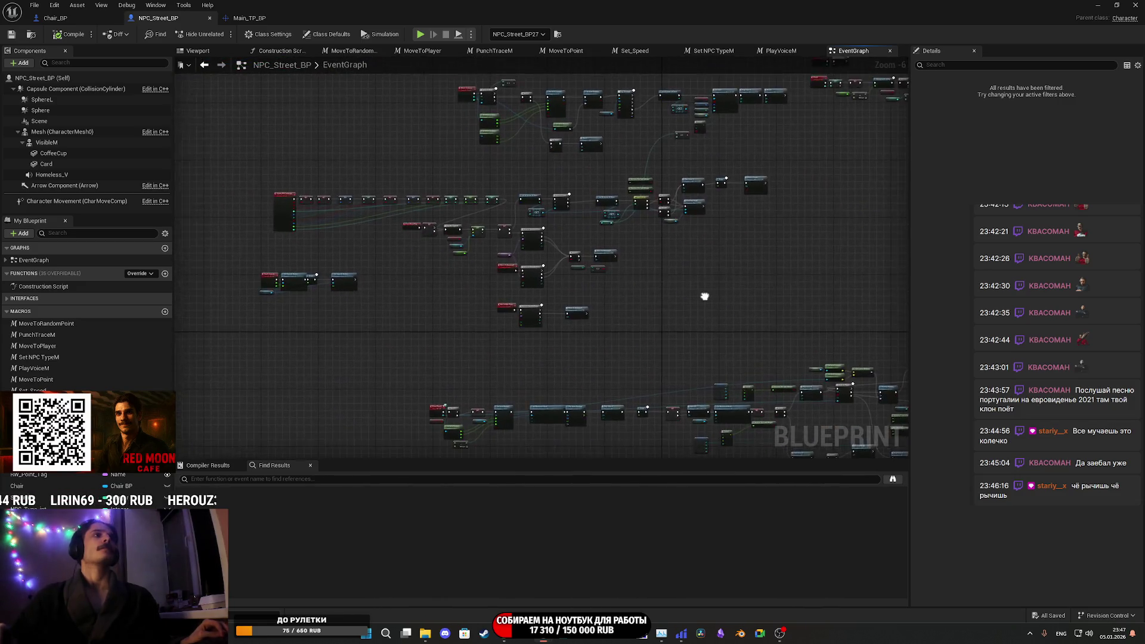
scroll(703, 294, "up", 6)
mouse_move(727, 235)
left_mouse_down()
mouse_move(689, 230)
mouse_move(886, 229)
left_mouse_up()
scroll(728, 237, "down", 4)
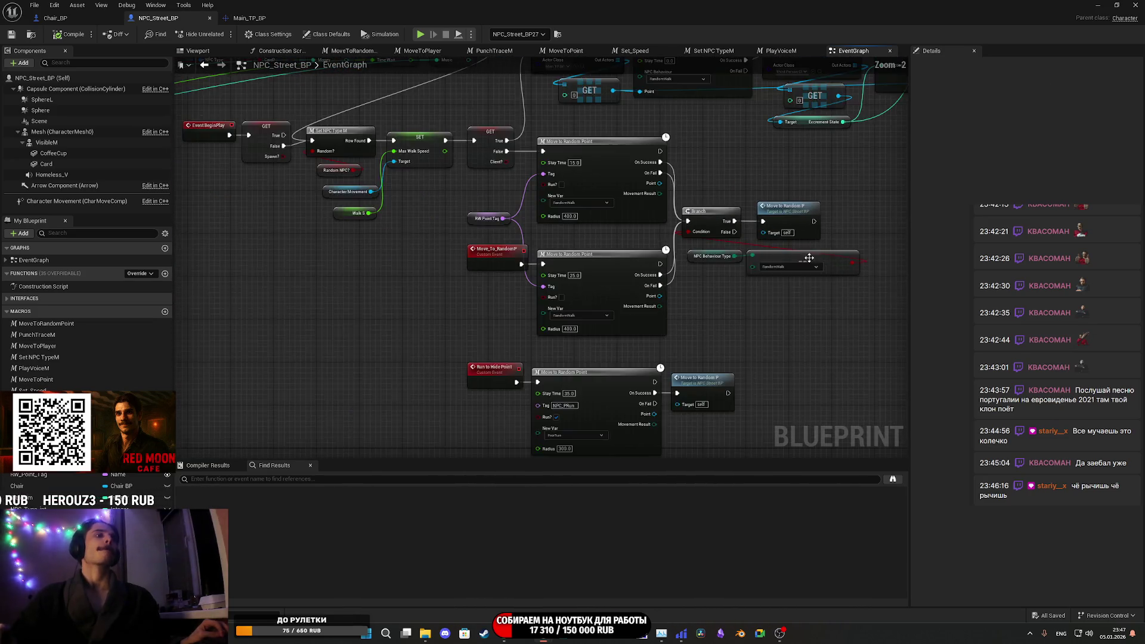
left_click_drag(773, 371, 459, 206)
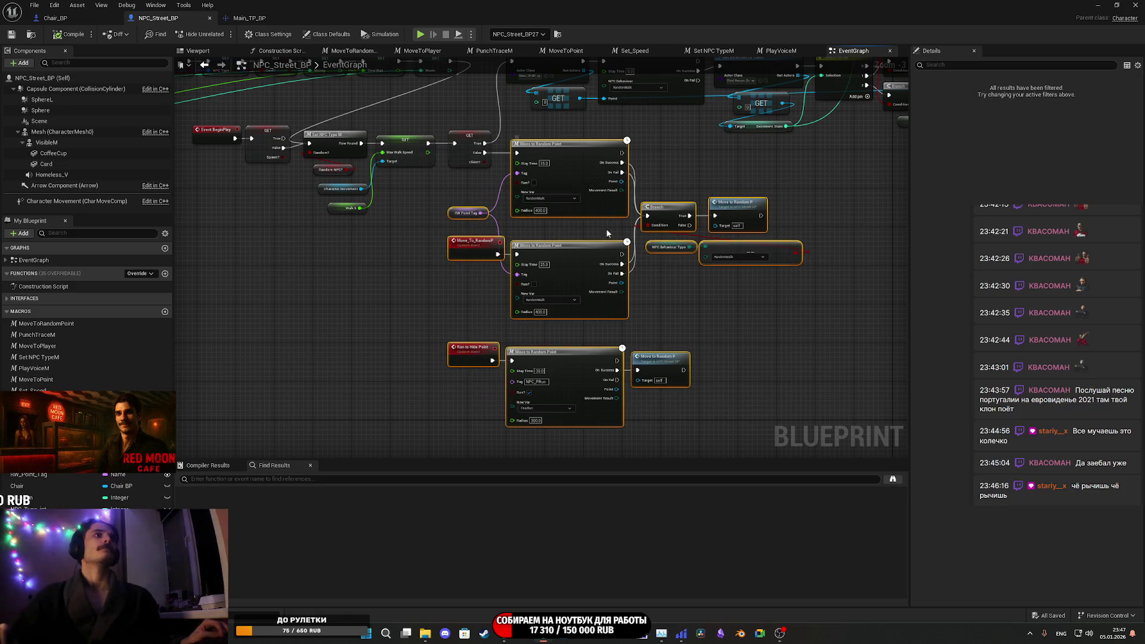
left_click_drag(608, 246, 623, 281)
left_click(686, 203)
- Move the Move to Random P node up and right to clear space beside the Branch
scroll(690, 194, "up", 3)
mouse_move(641, 196)
left_mouse_down()
mouse_move(545, 194)
mouse_move(622, 182)
left_mouse_up()
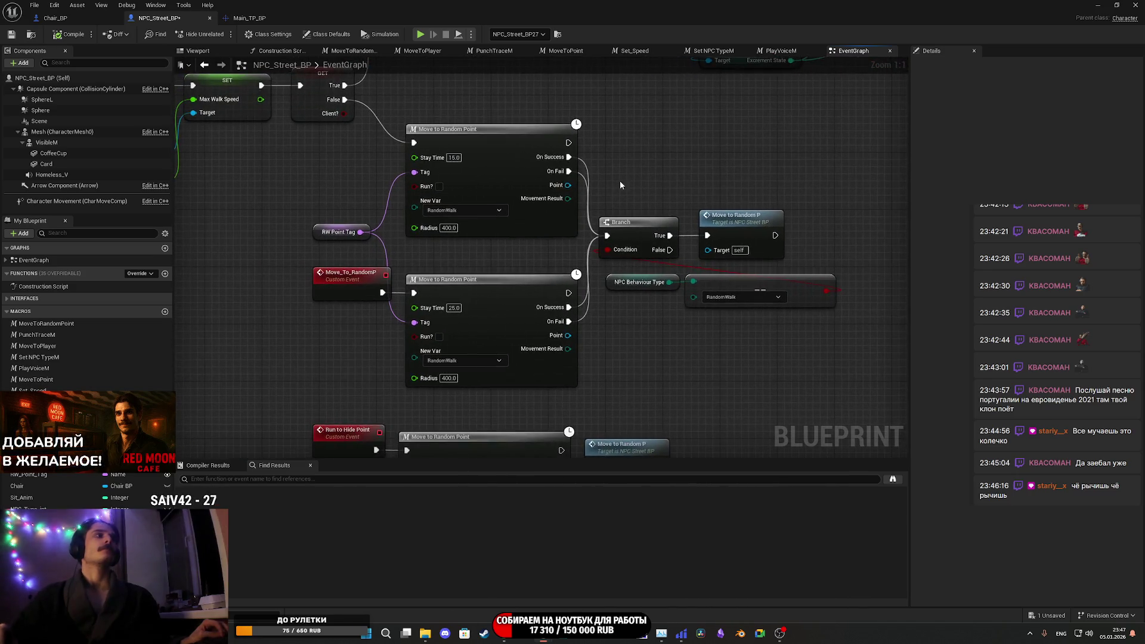
left_click_drag(440, 255, 458, 292)
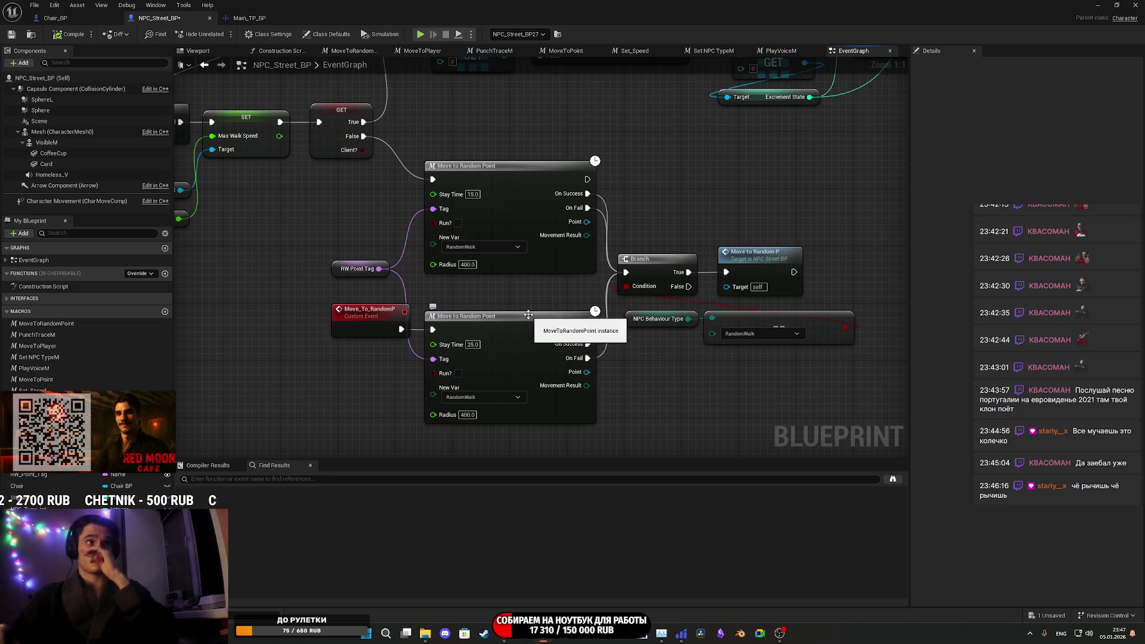
mouse_move(645, 366)
left_mouse_down()
mouse_move(543, 353)
mouse_move(529, 363)
mouse_move(535, 324)
left_mouse_up()
left_click_drag(543, 249, 536, 249)
left_click(510, 346)
left_click_drag(509, 346, 483, 354)
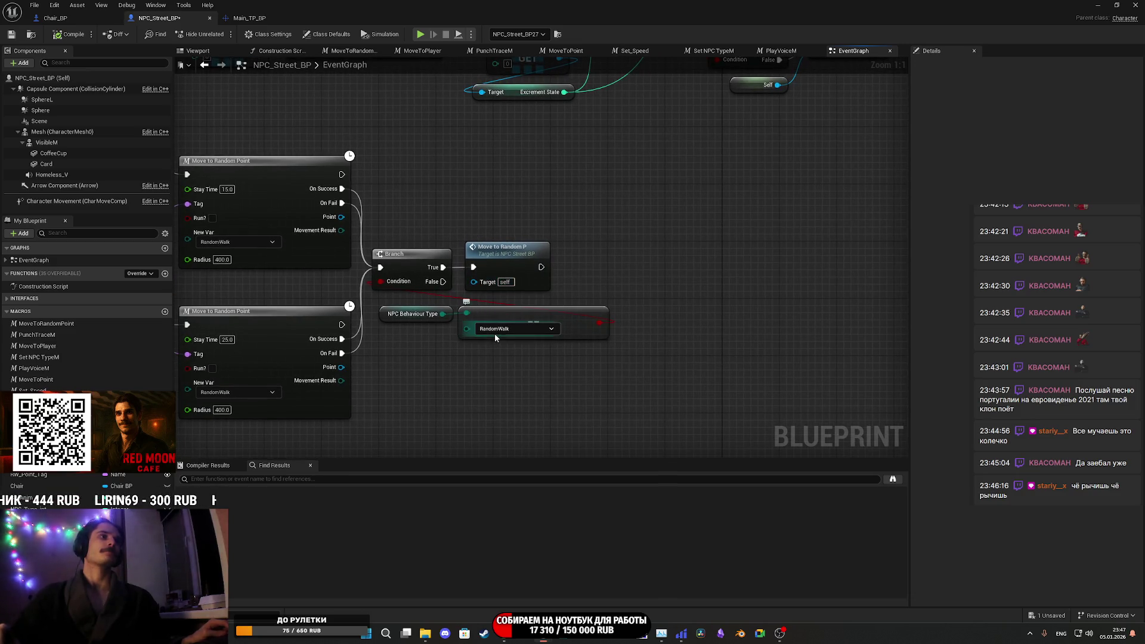
left_click_drag(424, 346, 488, 328)
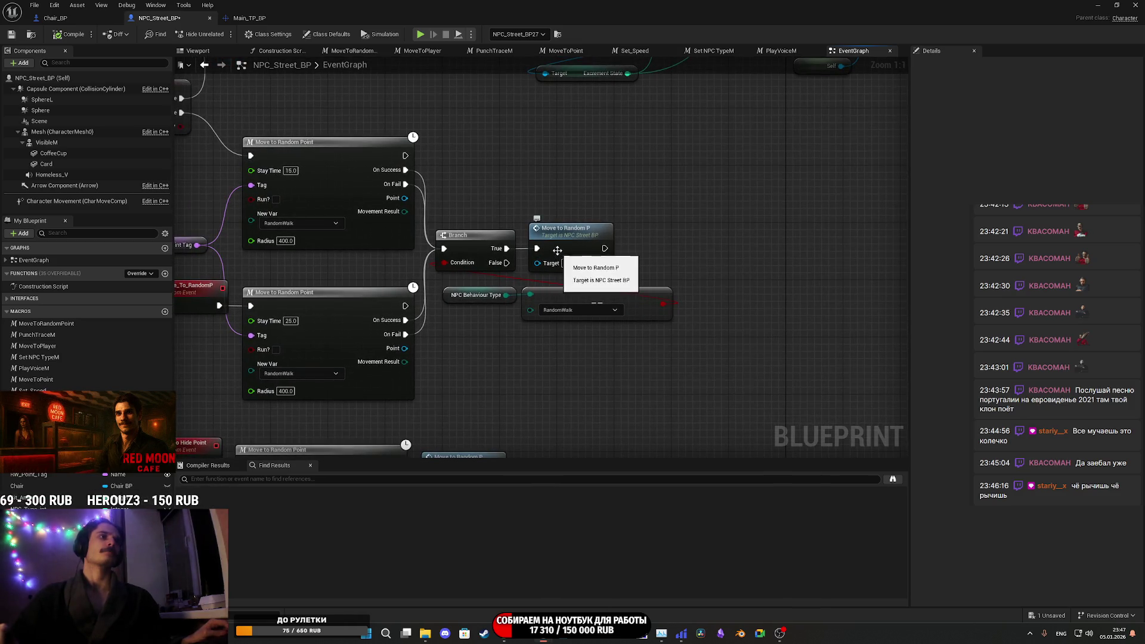
left_click_drag(574, 242, 842, 217)
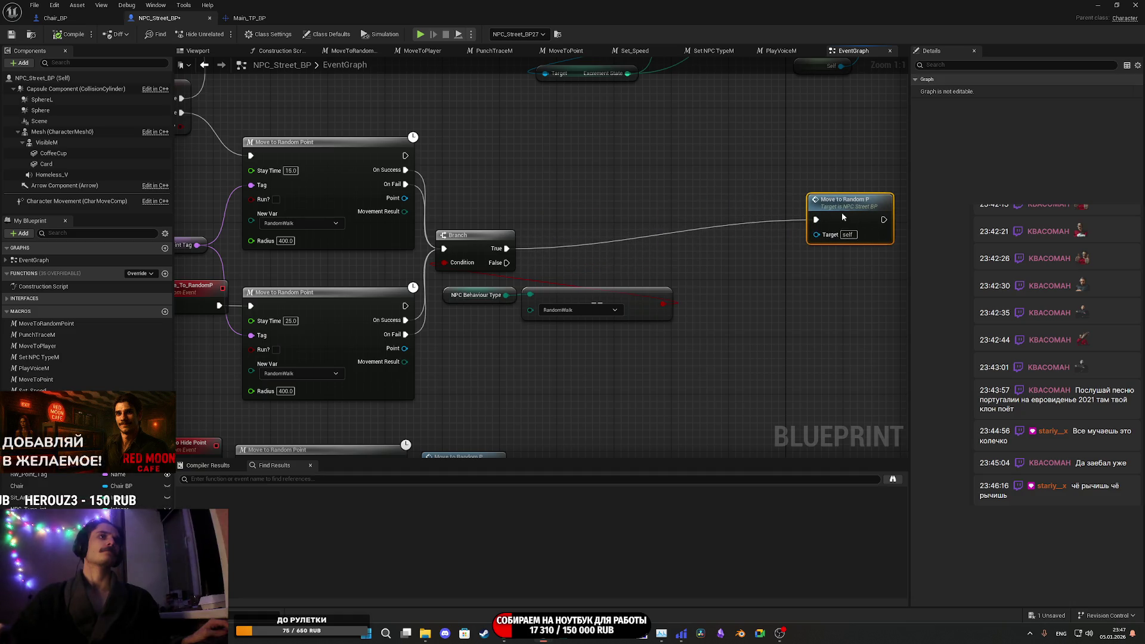
left_click(757, 282)
mouse_move(756, 283)
left_mouse_down()
mouse_move(659, 251)
mouse_move(631, 295)
mouse_move(661, 272)
mouse_move(869, 247)
left_mouse_up()
- Paste the Coffee_Chair lookup nodes and add a new Branch off the first Branch's True output
key("ctrl+v")
mouse_move(400, 206)
left_mouse_down()
mouse_move(469, 178)
mouse_move(463, 158)
left_mouse_up()
type("bra")
left_click(511, 259)
left_click(480, 205)
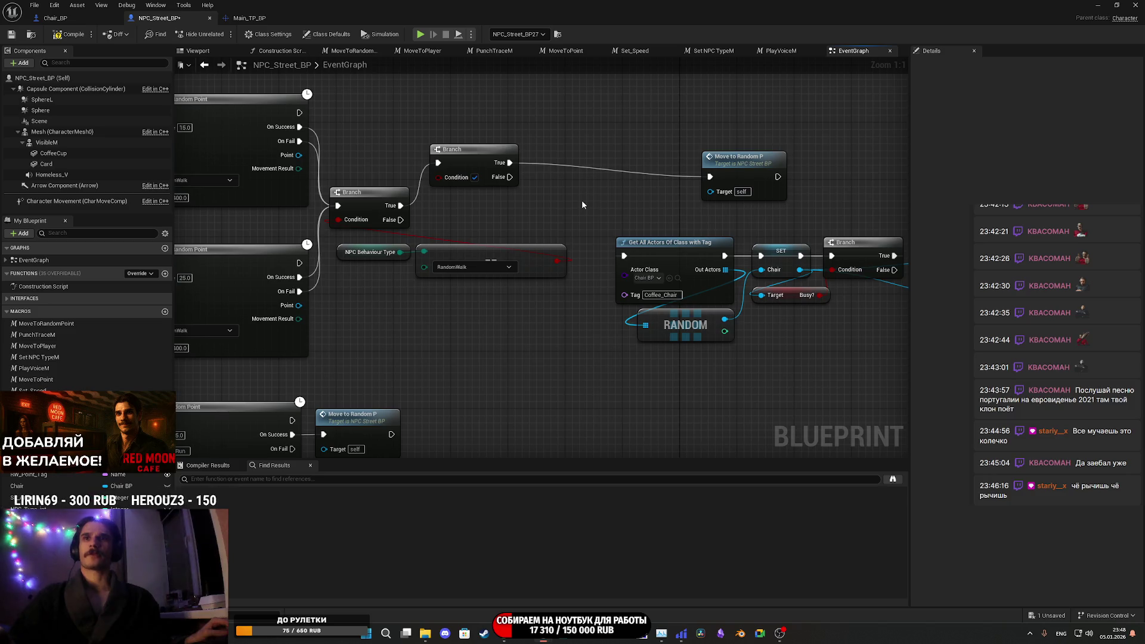
- Add a Random Bool with Weight node to the NPC Branch's Condition input
left_click_drag(670, 176, 515, 160)
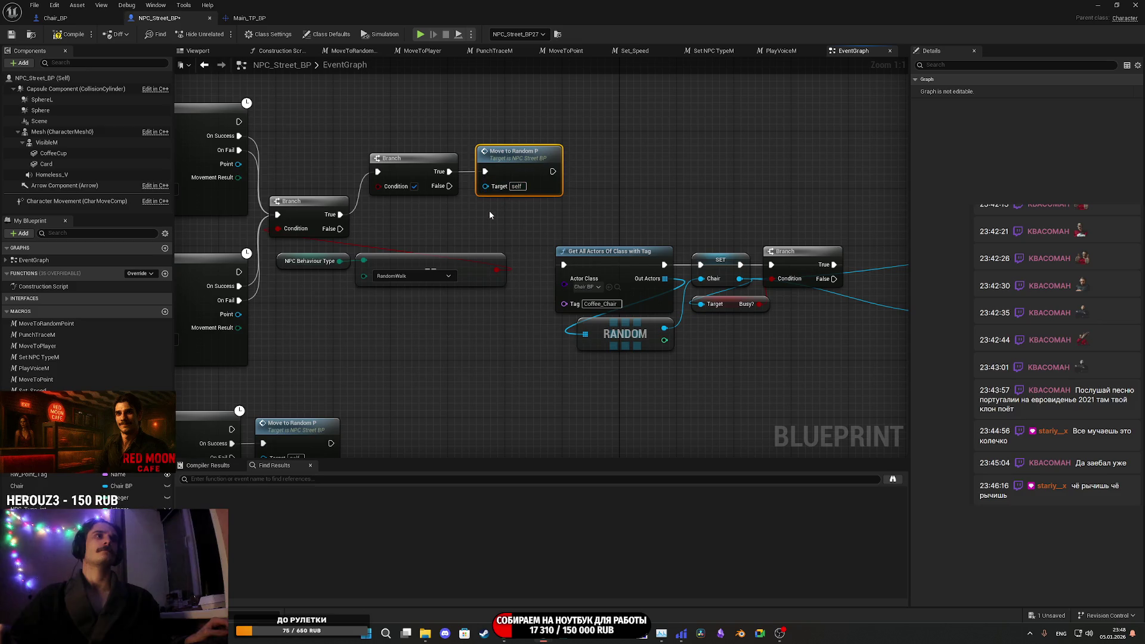
mouse_move(488, 210)
left_mouse_down()
mouse_move(475, 212)
mouse_move(565, 217)
mouse_move(552, 218)
left_mouse_up()
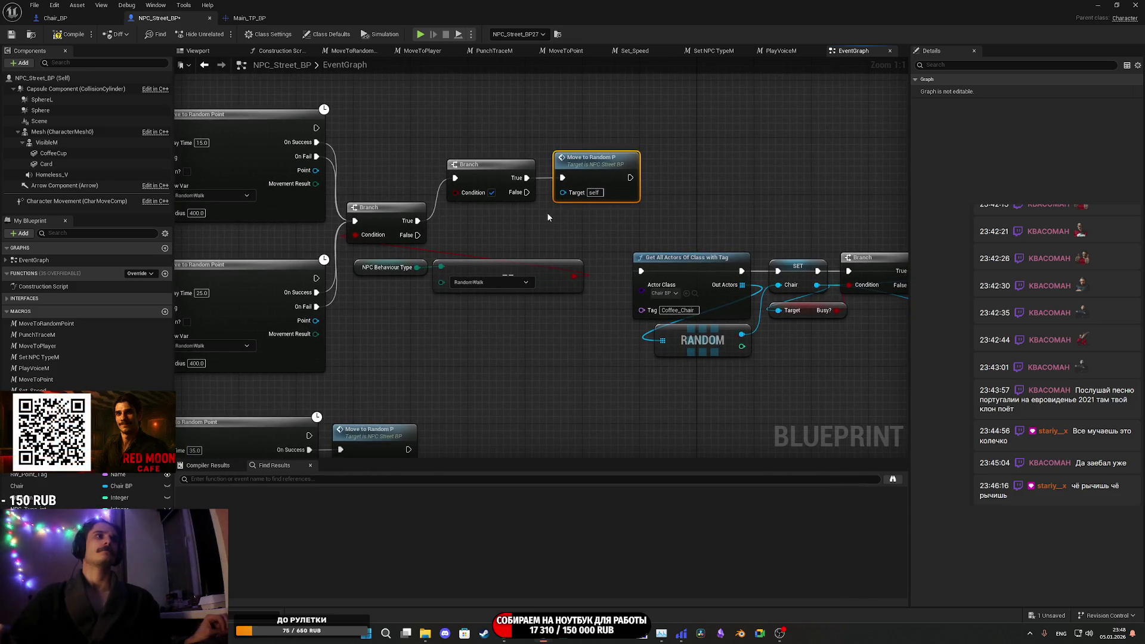
left_click_drag(476, 194, 514, 230)
type("ran")
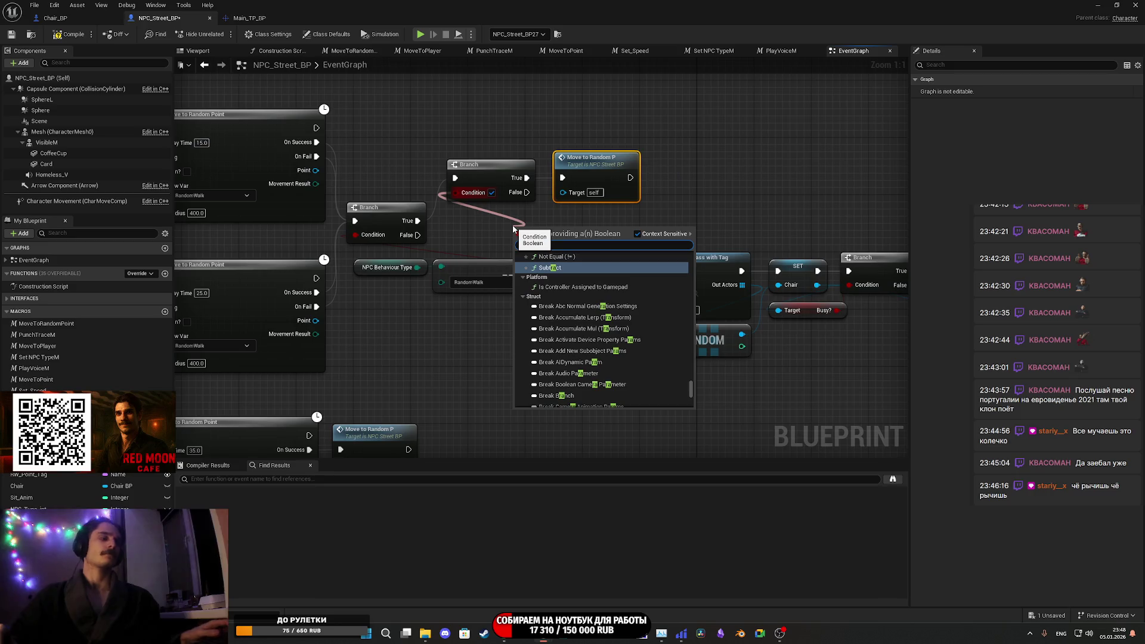
type("d")
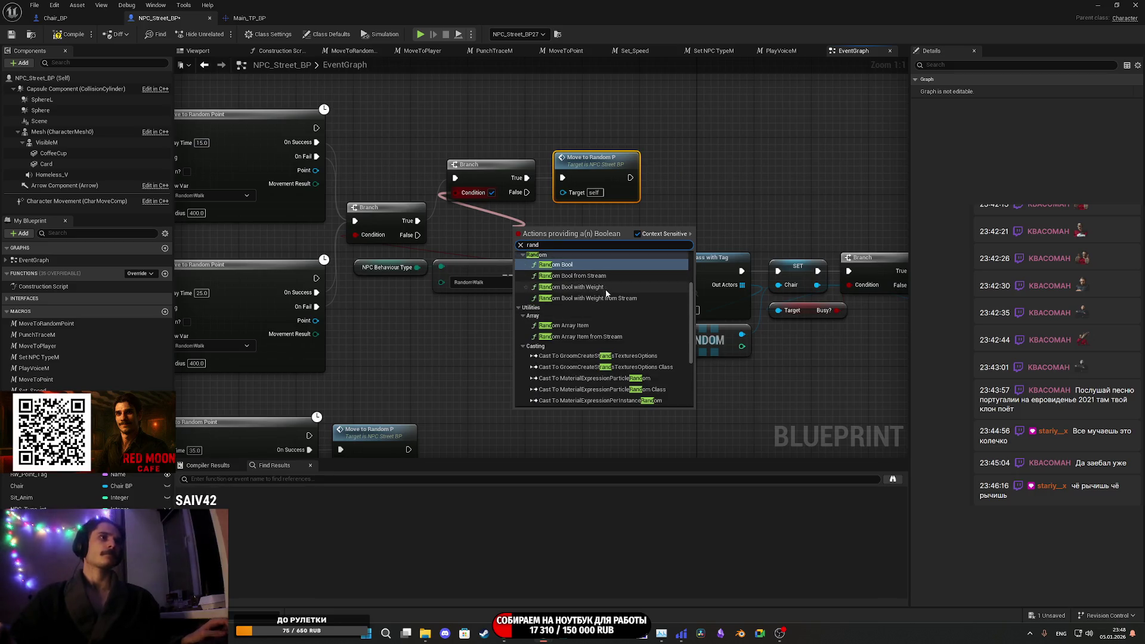
left_click(571, 287)
left_click_drag(552, 233, 500, 217)
- Set the random weight to 0.2 and wire Branch False to the Get All Actors Of Class with Tag chair search
left_click(501, 229)
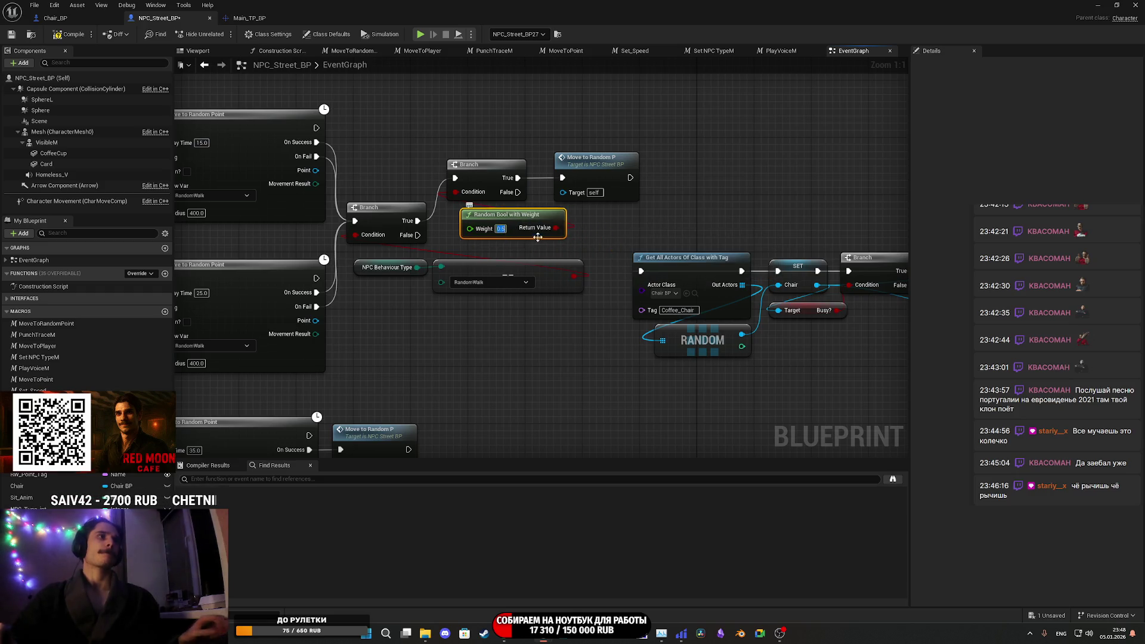
type("0.2")
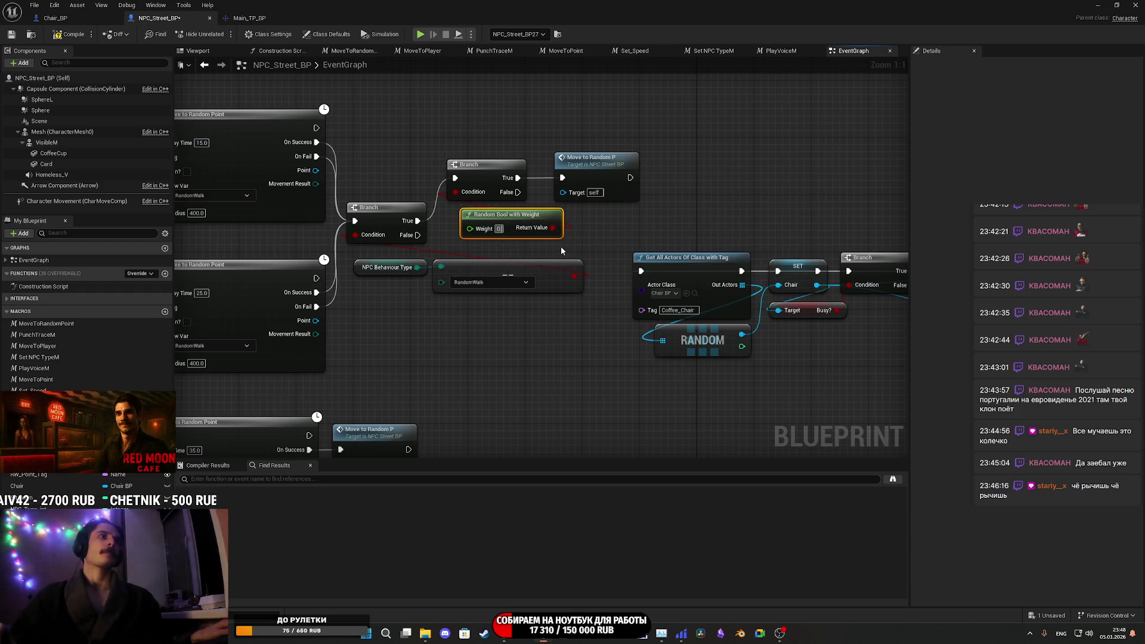
left_click(583, 233)
mouse_move(516, 192)
left_mouse_down()
mouse_move(650, 267)
mouse_move(921, 305)
mouse_move(843, 337)
mouse_move(703, 321)
mouse_move(895, 358)
mouse_move(767, 332)
mouse_move(838, 356)
mouse_move(555, 316)
mouse_move(185, 310)
mouse_move(287, 318)
mouse_move(406, 262)
mouse_move(412, 179)
left_mouse_up()
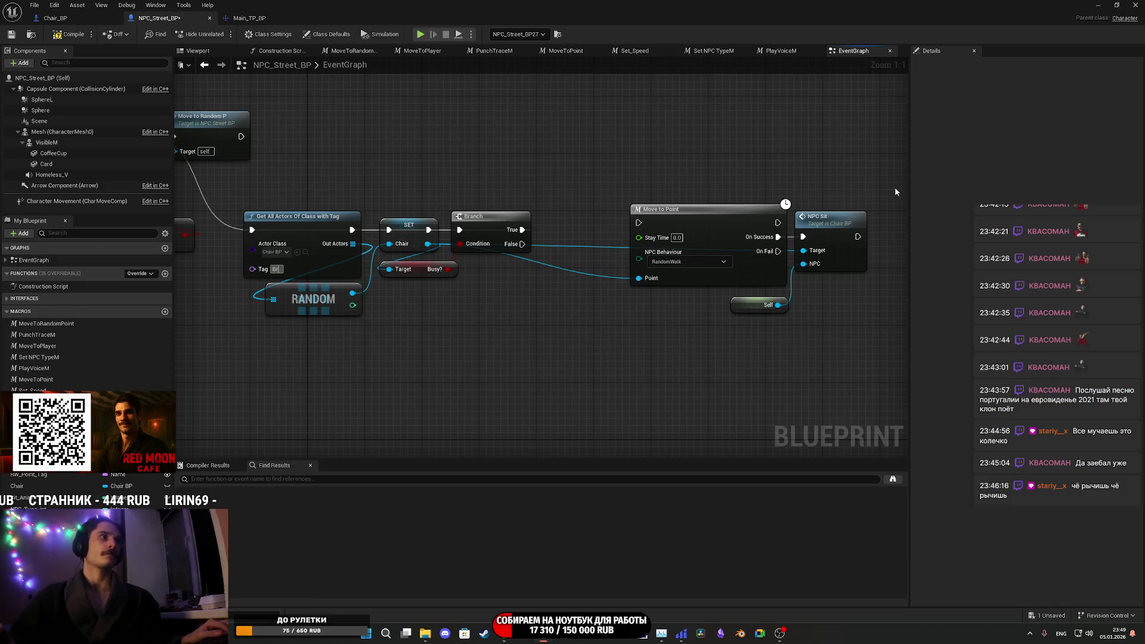
- Change the Get All Actors Of Class with Tag node's tag from Coffee_Chair to Bench
key("BackSpace")
key("BackSpace")
key("BackSpace")
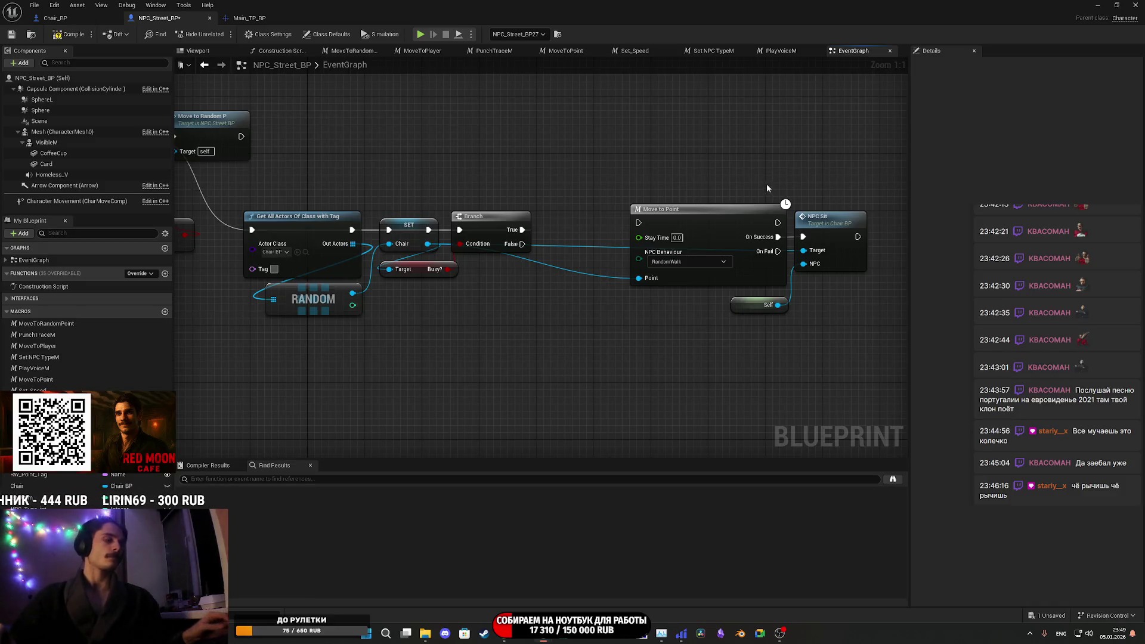
type("Bench")
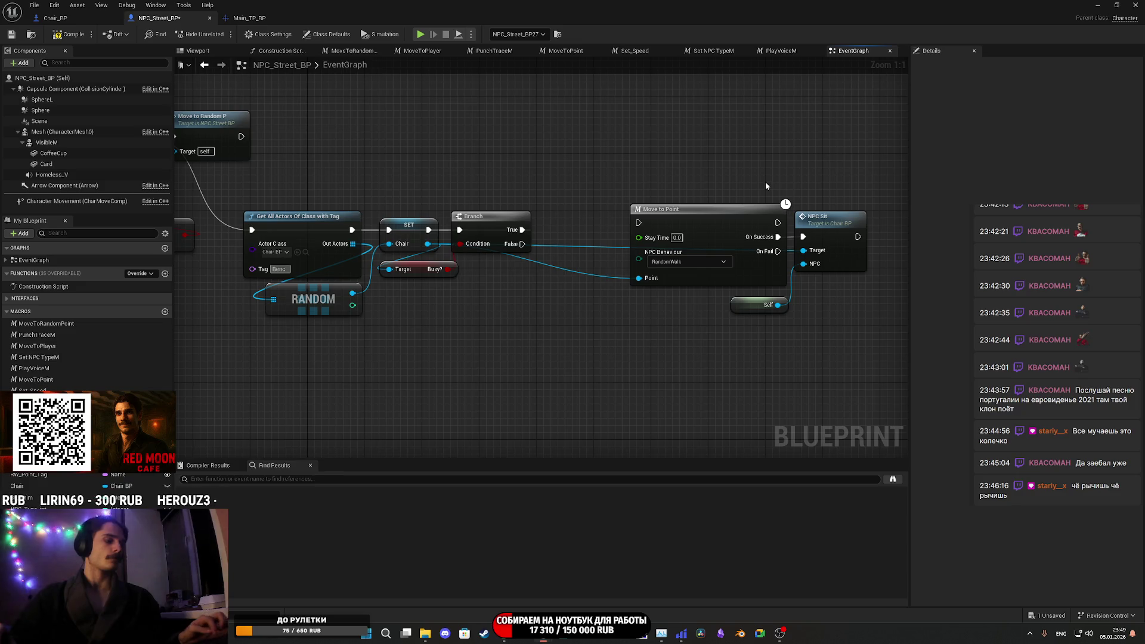
key("Return")
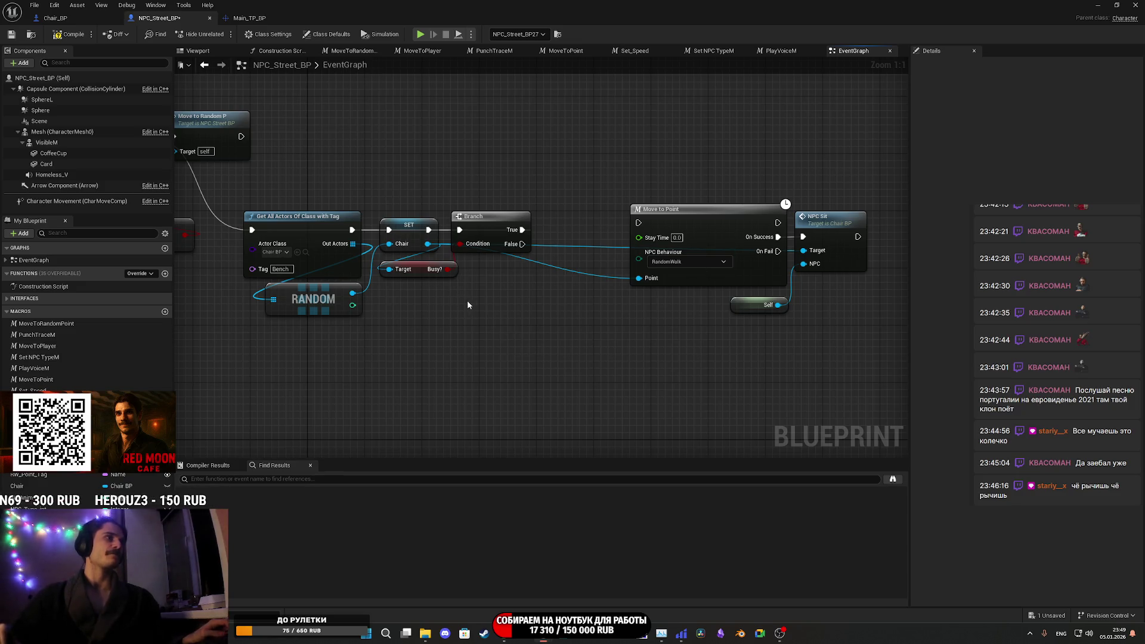
left_click(1117, 5)
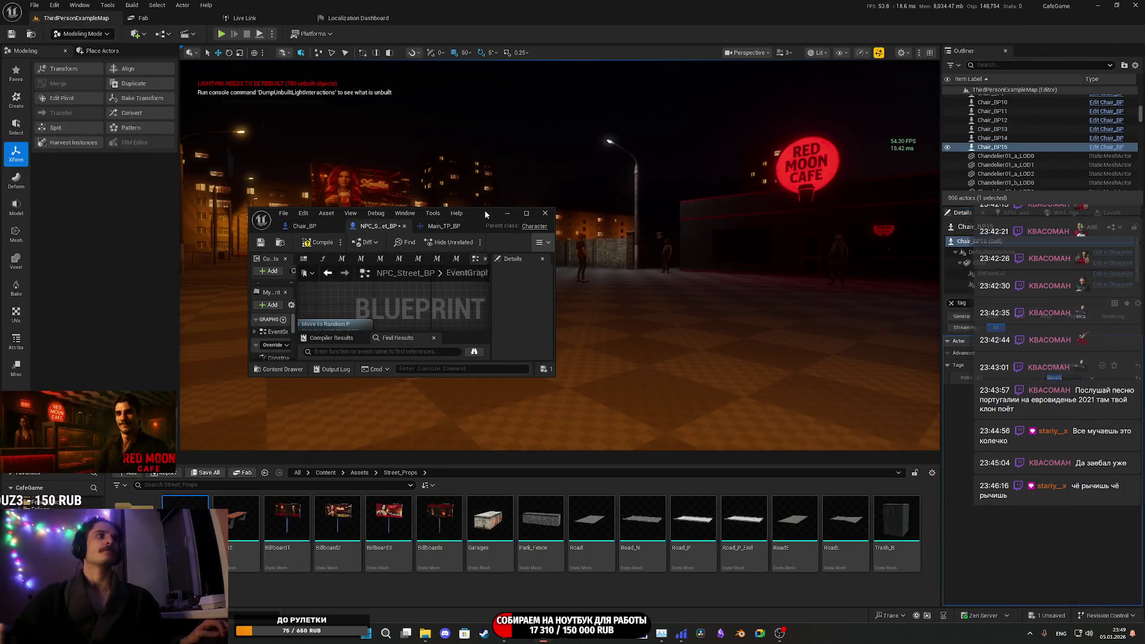
double_click(485, 215)
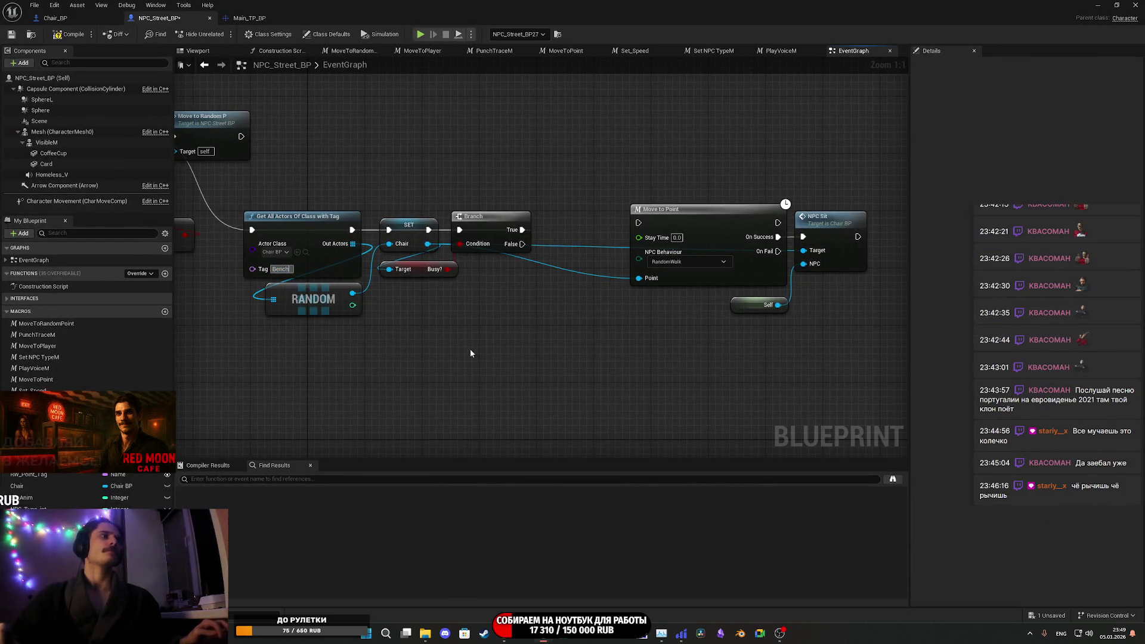
- Compile and save NPC_Street_BP, and run the pending autosave with Save Now
left_click(70, 34)
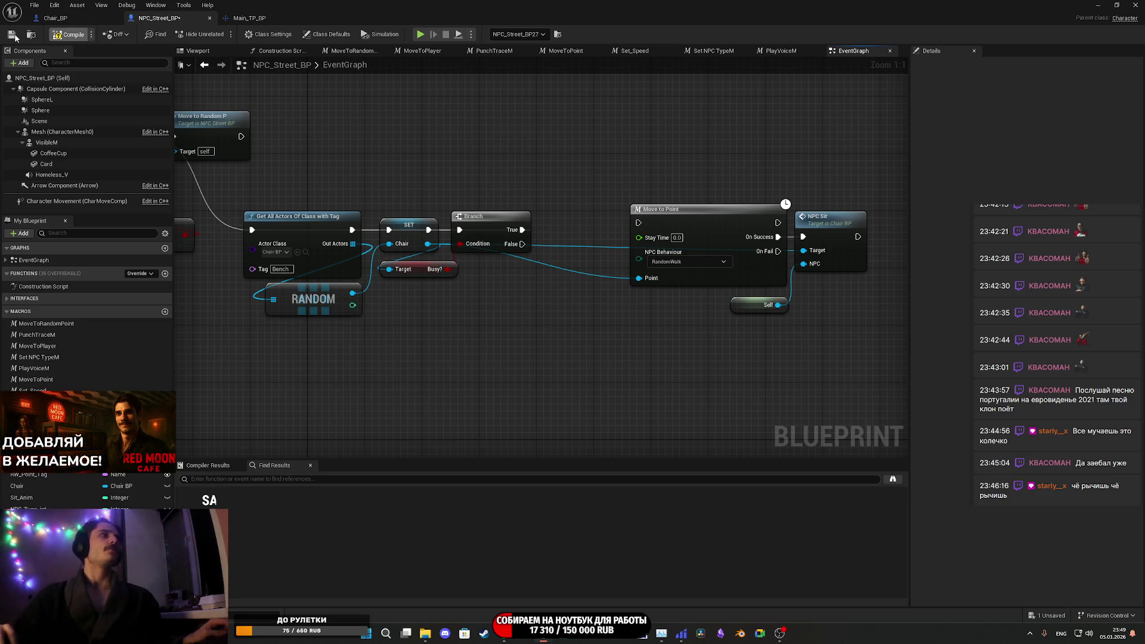
left_click(13, 35)
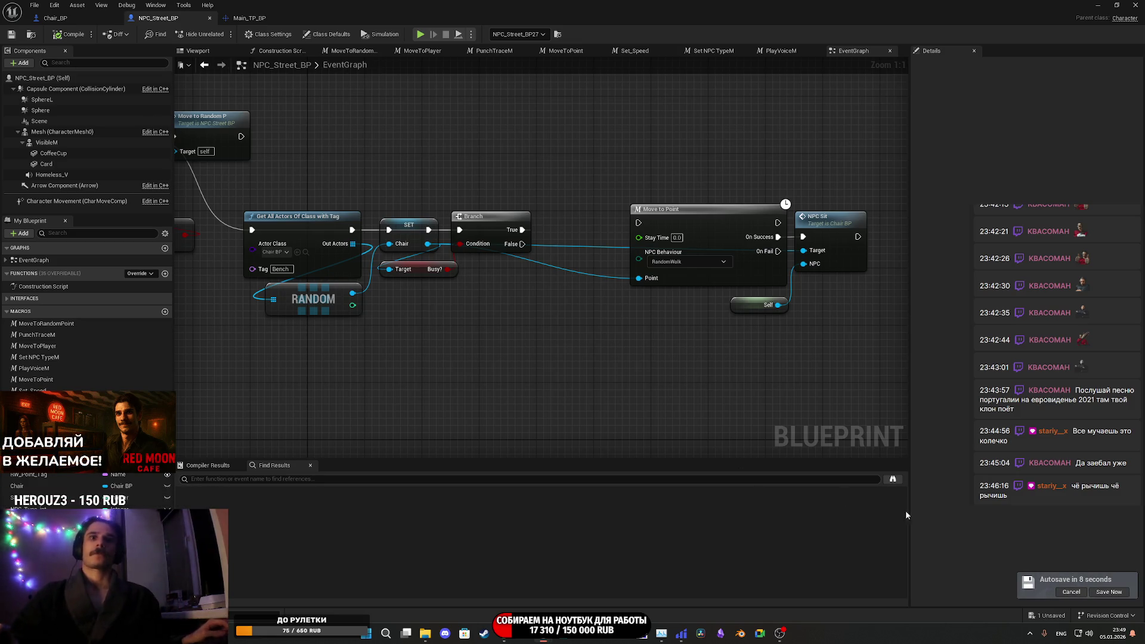
left_click(1108, 593)
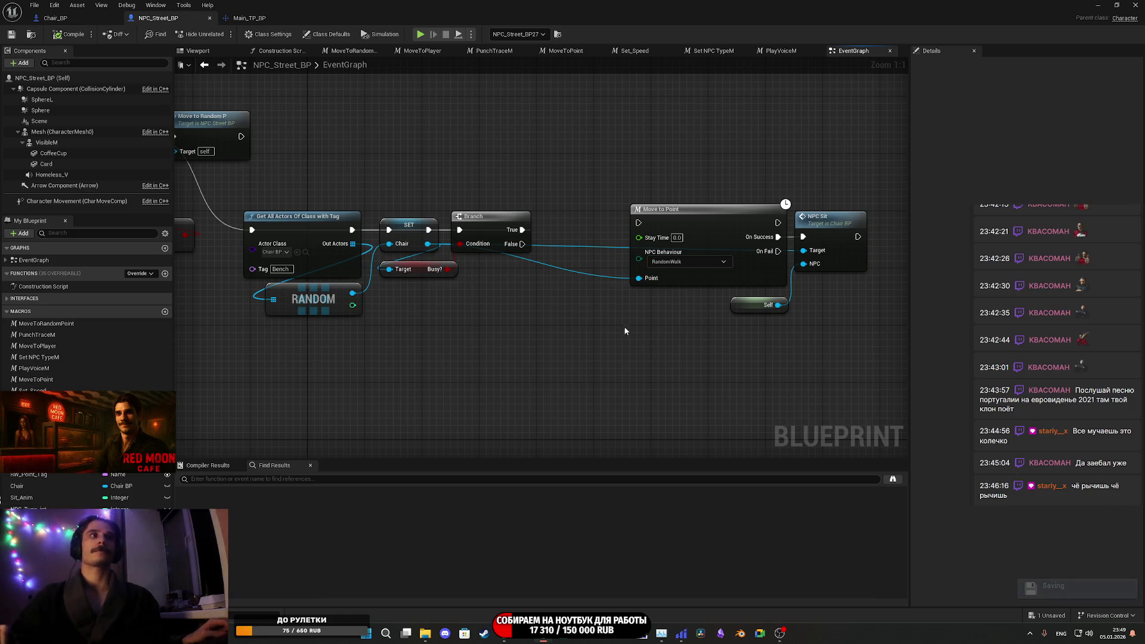
right_click(581, 335)
left_click(532, 355)
mouse_move(531, 355)
left_mouse_down()
mouse_move(567, 335)
mouse_move(559, 317)
mouse_move(570, 310)
mouse_move(556, 313)
mouse_move(632, 326)
left_mouse_up()
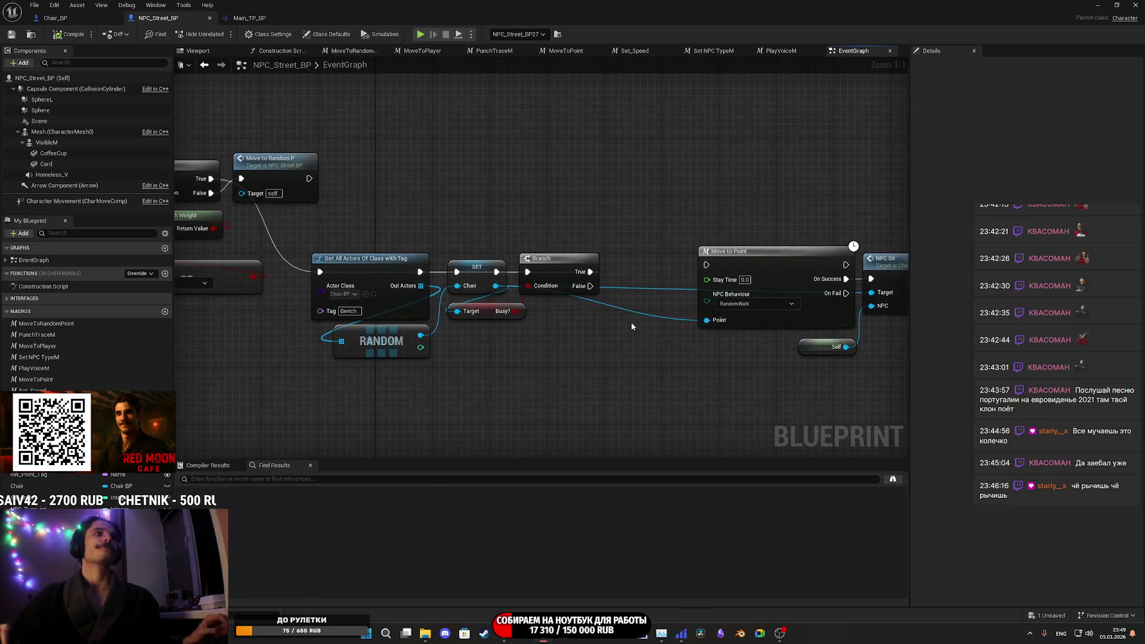
- Add a Get Busy AI? node from the chosen chair pin
left_click_drag(589, 287, 607, 304)
left_click(520, 327)
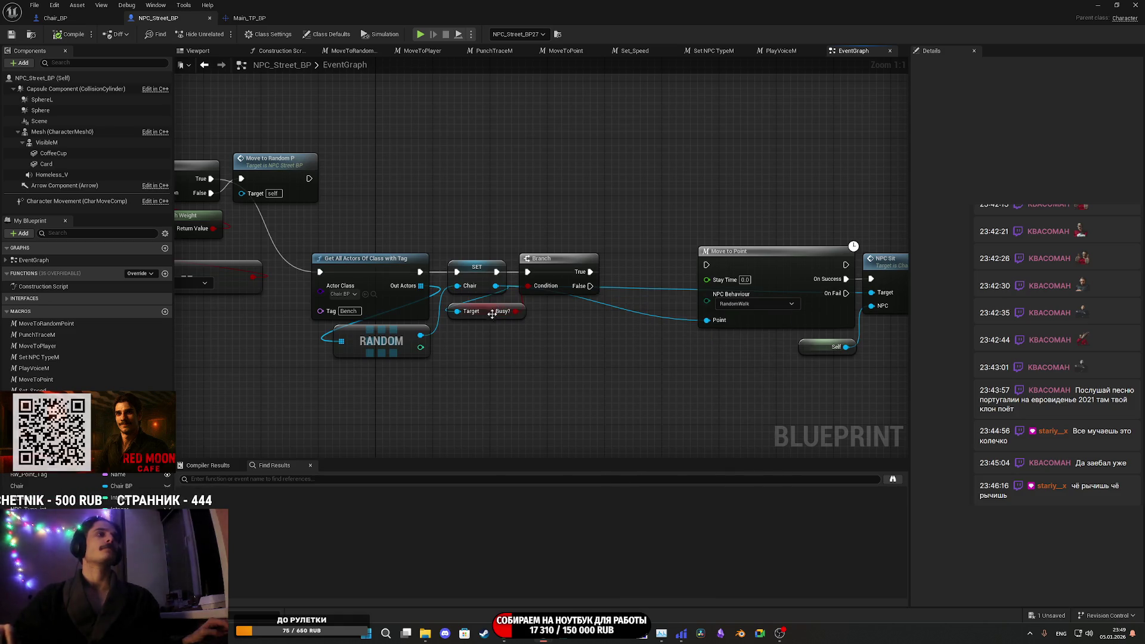
mouse_move(496, 286)
left_mouse_down()
mouse_move(506, 317)
mouse_move(477, 363)
left_mouse_up()
type("bu")
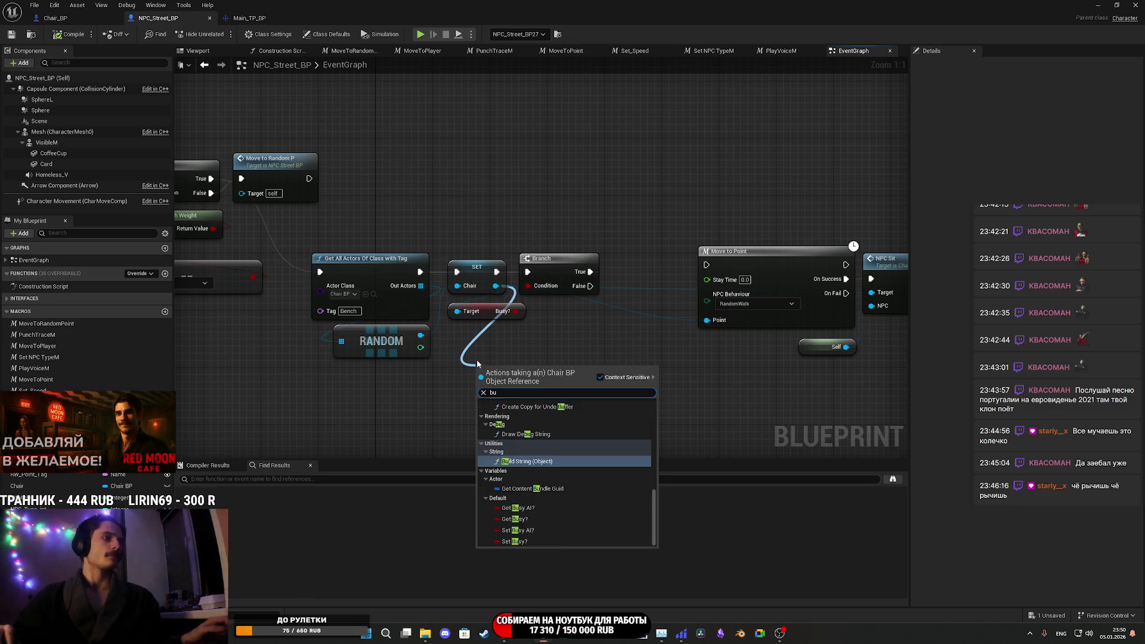
type("s")
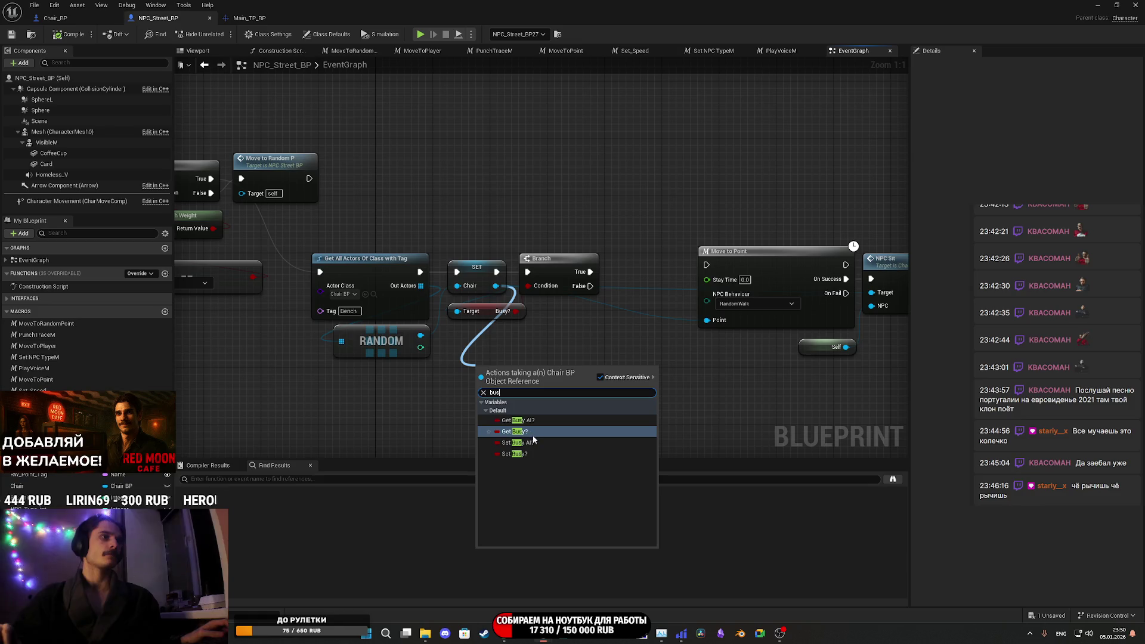
left_click(519, 420)
left_click_drag(544, 368, 571, 350)
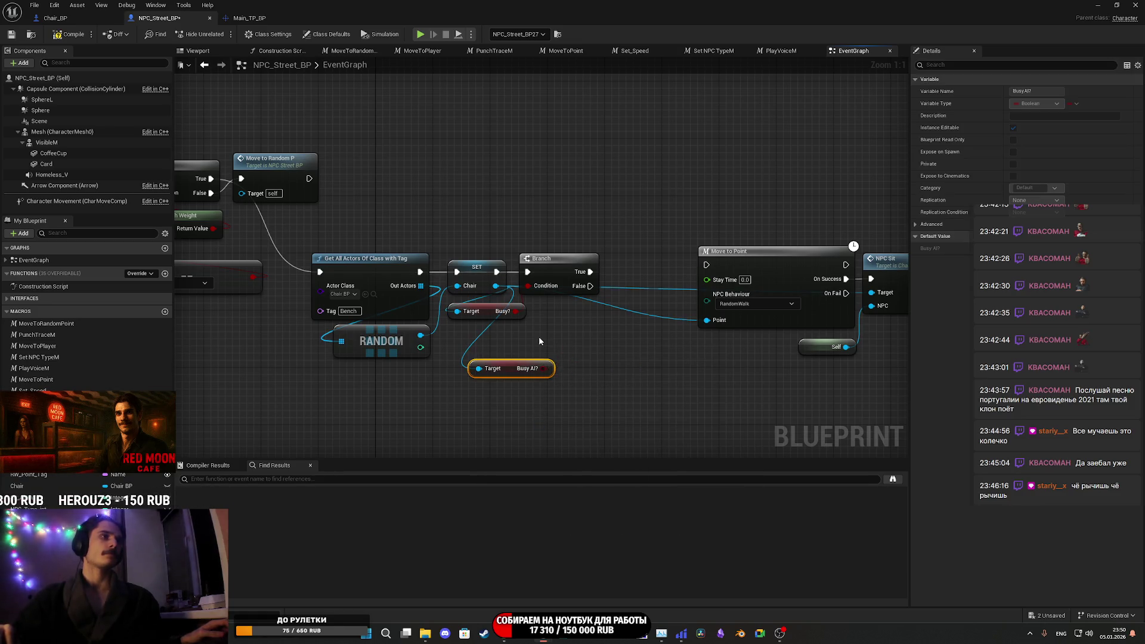
- Add a checked Set Busy AI? on the chair between Branch False and Move to Point
left_click_drag(496, 285, 561, 332)
type("se")
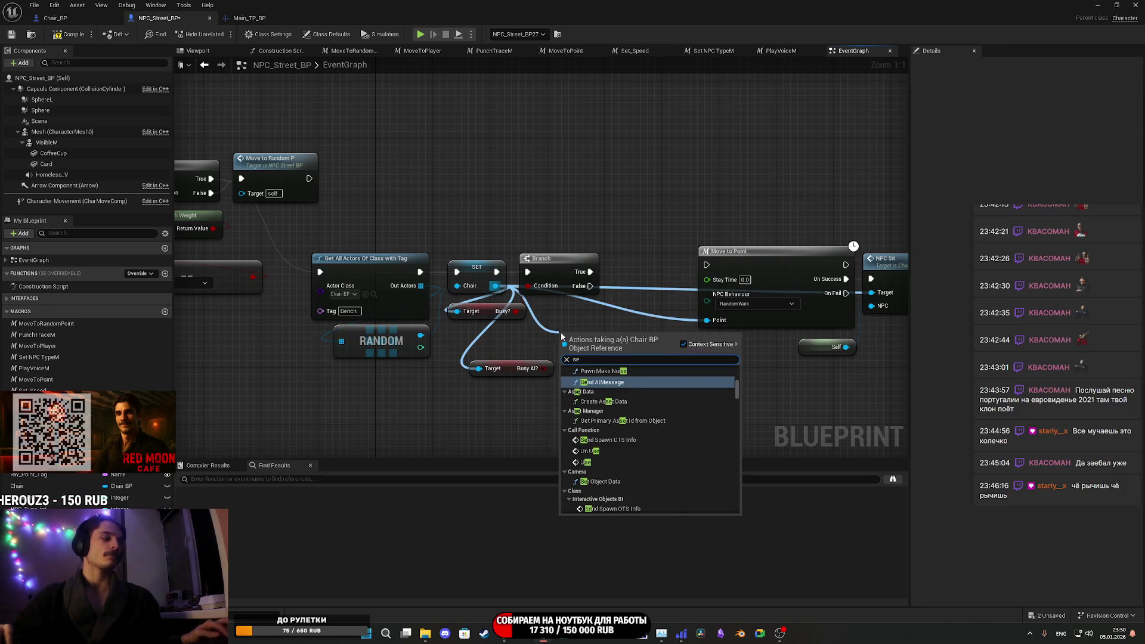
type("t bu")
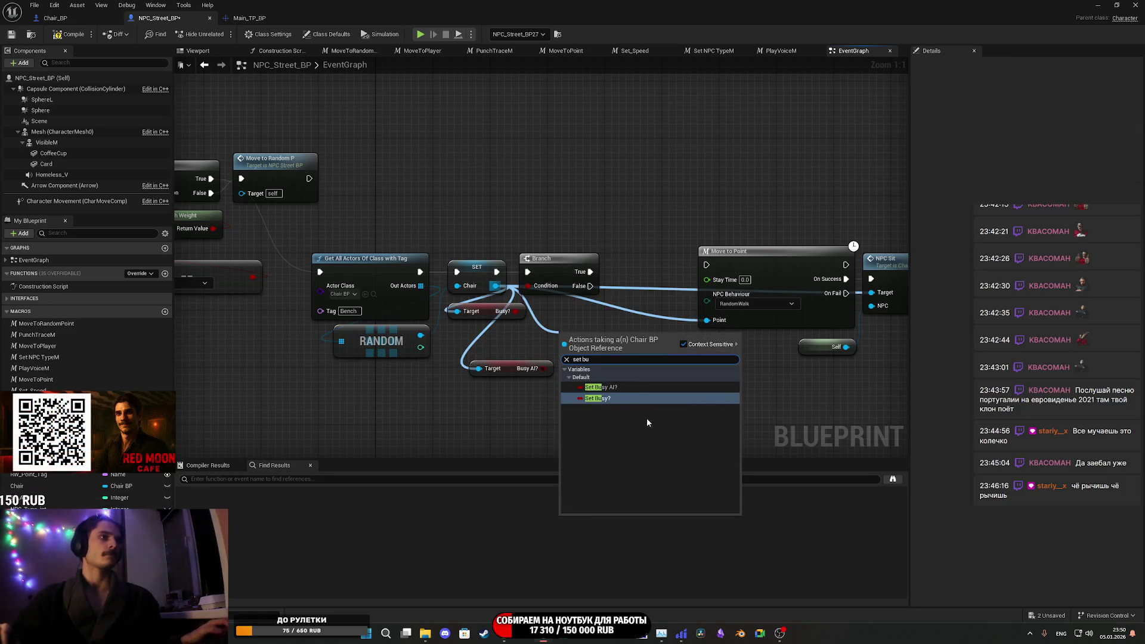
left_click(617, 385)
left_click(599, 359)
left_click_drag(565, 345, 591, 287)
left_click_drag(623, 343, 707, 264)
mouse_move(496, 286)
left_mouse_down()
mouse_move(565, 372)
mouse_move(622, 317)
left_mouse_up()
left_click_drag(664, 272, 657, 272)
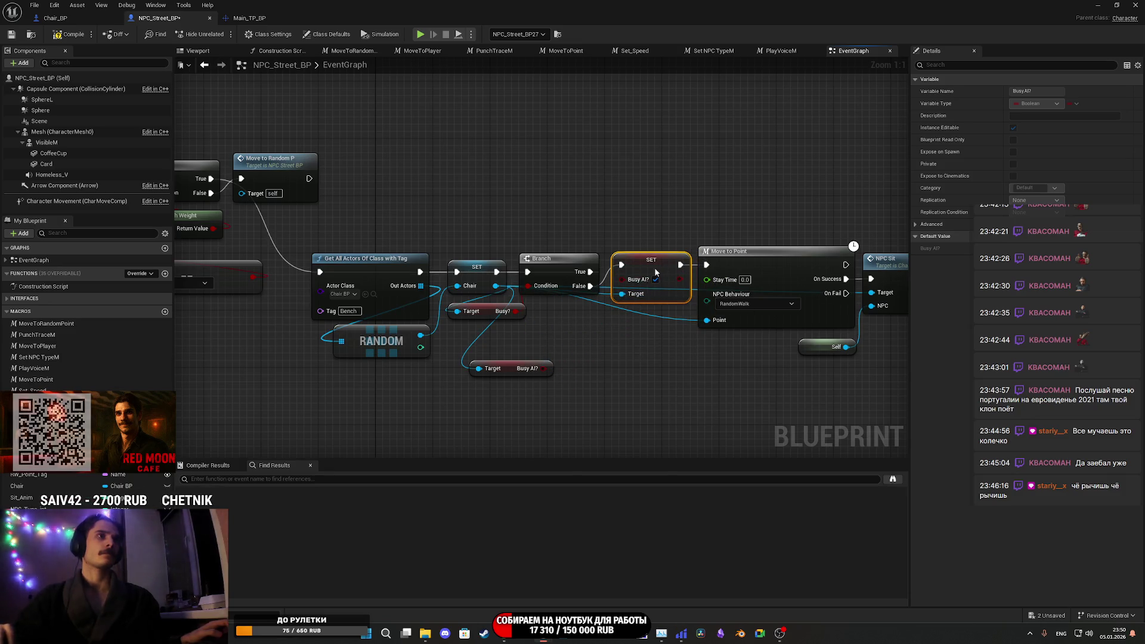
- Delete the old Busy? getter and put the Busy AI? getter in its place on the Branch
mouse_move(548, 374)
left_mouse_down()
mouse_move(573, 355)
mouse_move(616, 351)
left_mouse_up()
left_click(556, 343)
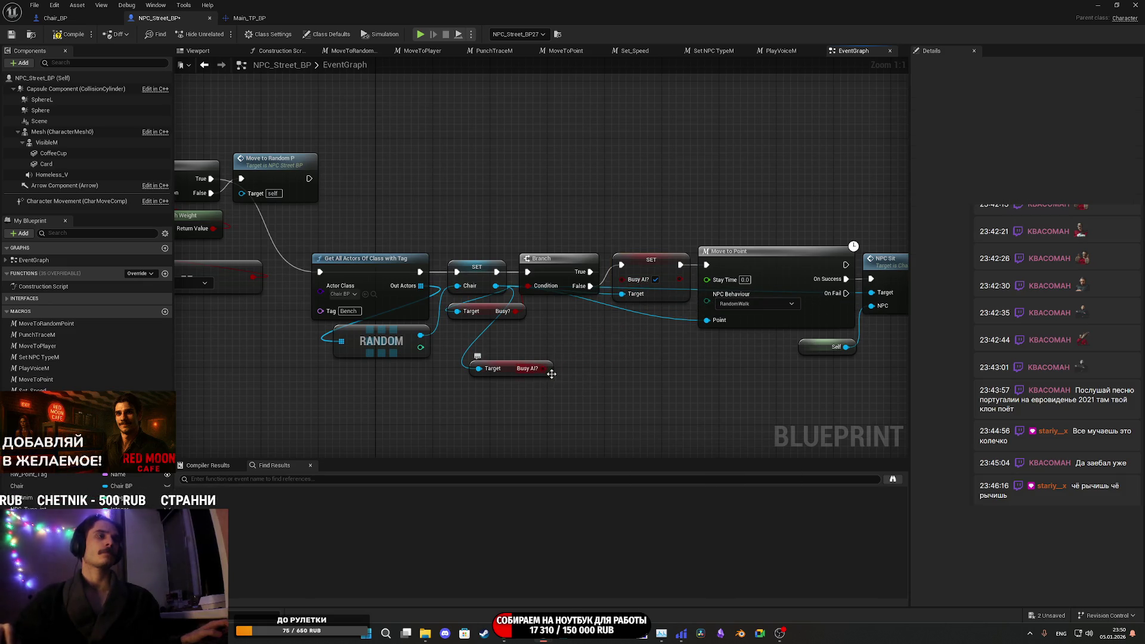
left_click_drag(549, 369, 576, 358)
left_click(531, 345)
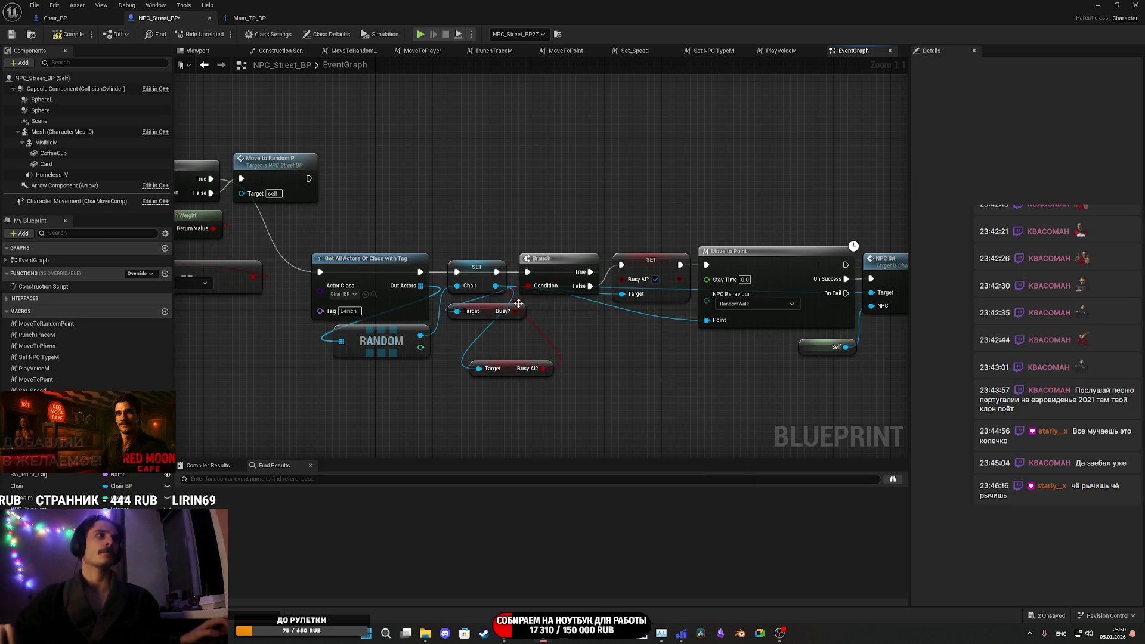
left_click_drag(485, 313, 489, 344)
left_click(496, 342)
left_click(494, 316)
key("Delete")
left_click_drag(517, 368, 496, 311)
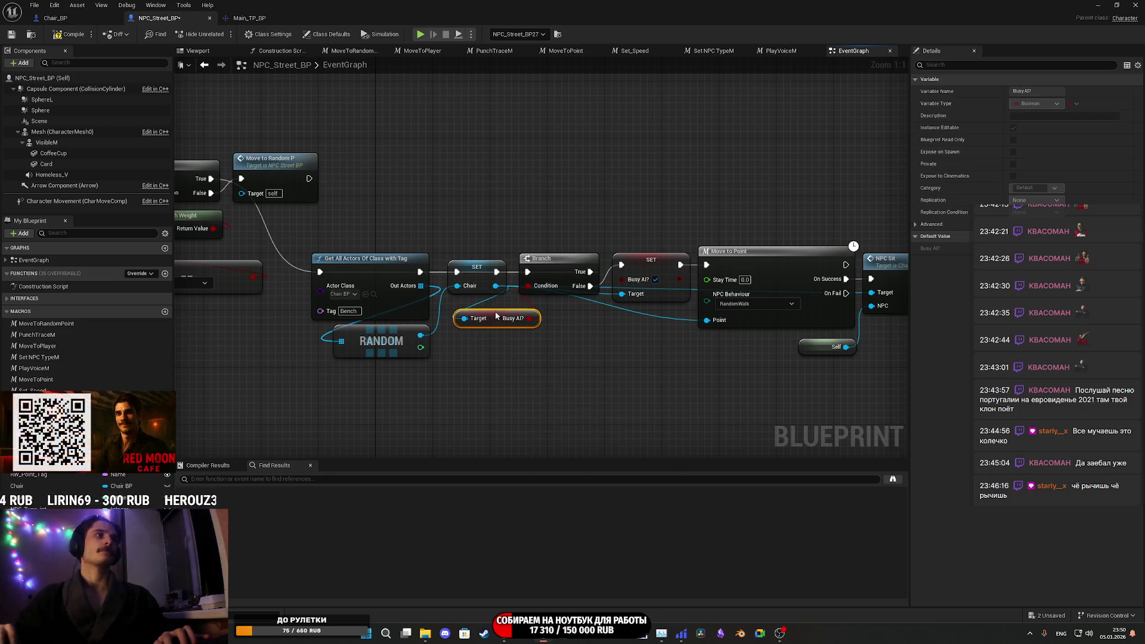
left_click(572, 337)
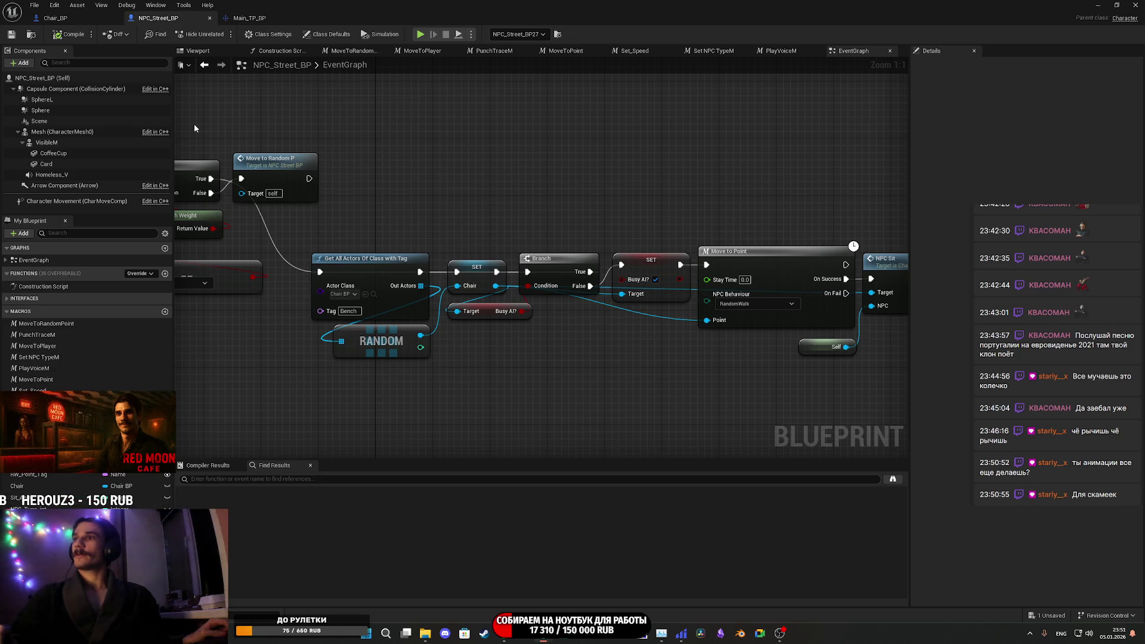
- Move the Get All Actors…Move to Point node chain into a more compact layout
left_click_drag(535, 198, 760, 220)
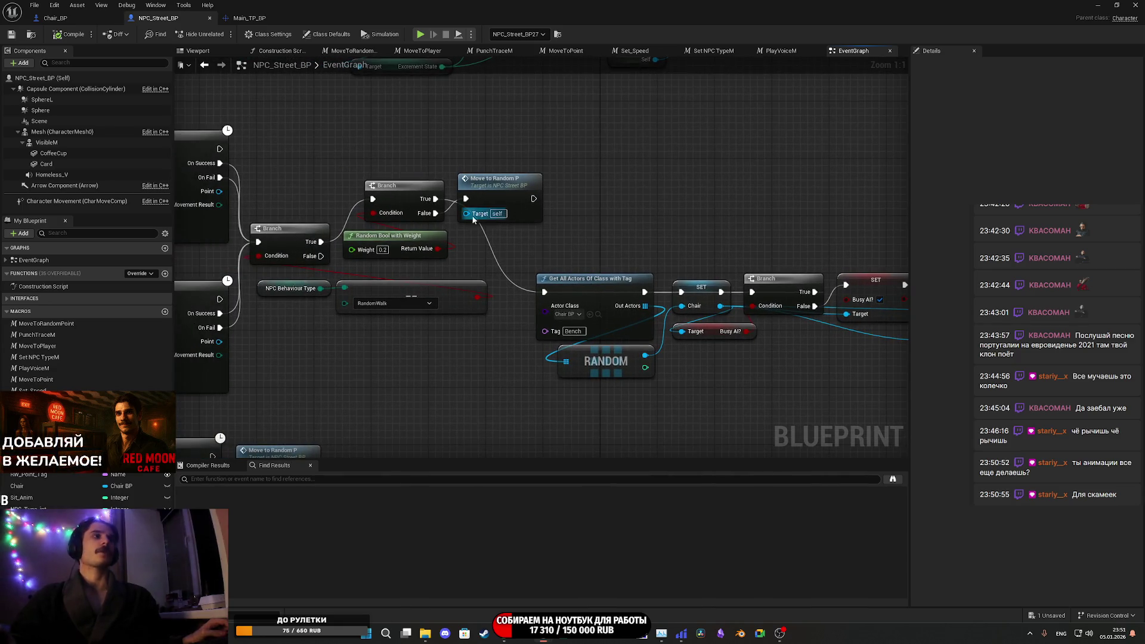
mouse_move(583, 197)
left_mouse_down()
mouse_move(445, 184)
mouse_move(382, 193)
mouse_move(839, 370)
left_mouse_up()
scroll(382, 194, "down", 1)
mouse_move(343, 244)
left_mouse_down()
mouse_move(521, 241)
mouse_move(532, 191)
mouse_move(521, 157)
mouse_move(522, 170)
left_mouse_up()
left_click(549, 129)
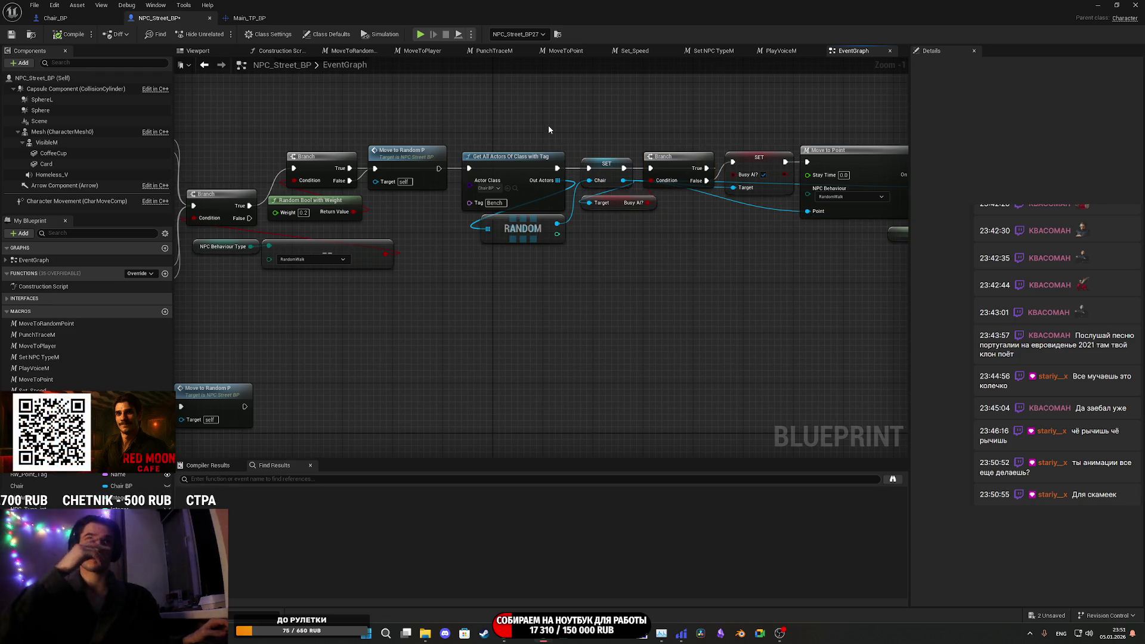
- Open Chair_BP's NPC_Sit event from the NPC Sit node
mouse_move(549, 129)
left_mouse_down()
mouse_move(486, 171)
mouse_move(621, 161)
mouse_move(767, 174)
mouse_move(343, 182)
mouse_move(372, 182)
left_mouse_up()
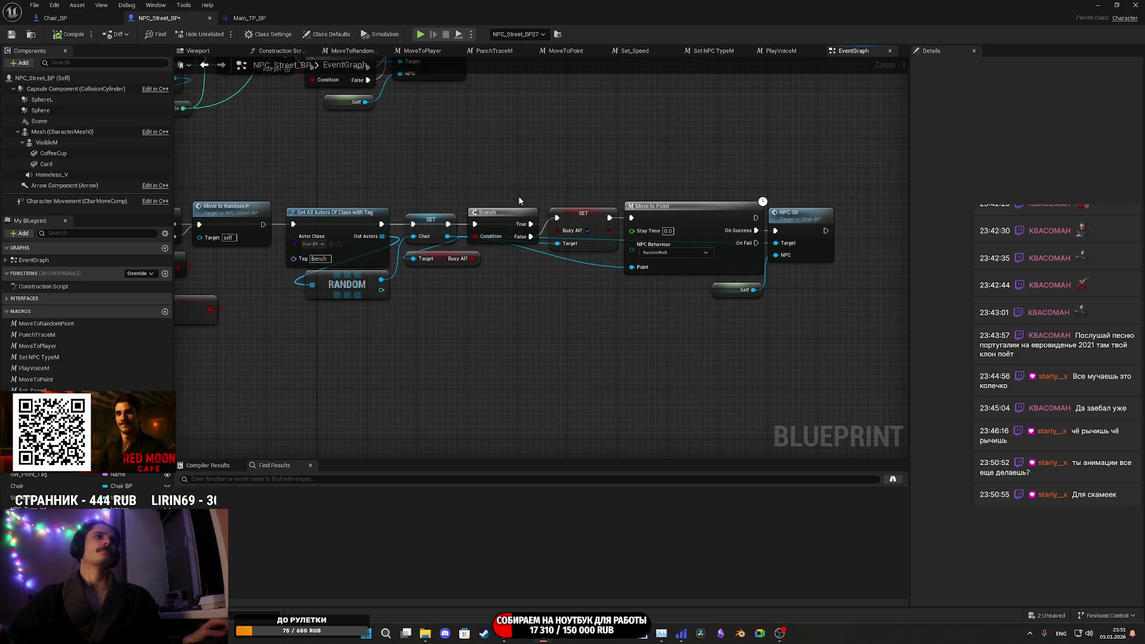
double_click(802, 229)
mouse_move(656, 187)
left_mouse_down()
mouse_move(179, 164)
mouse_move(388, 146)
left_mouse_up()
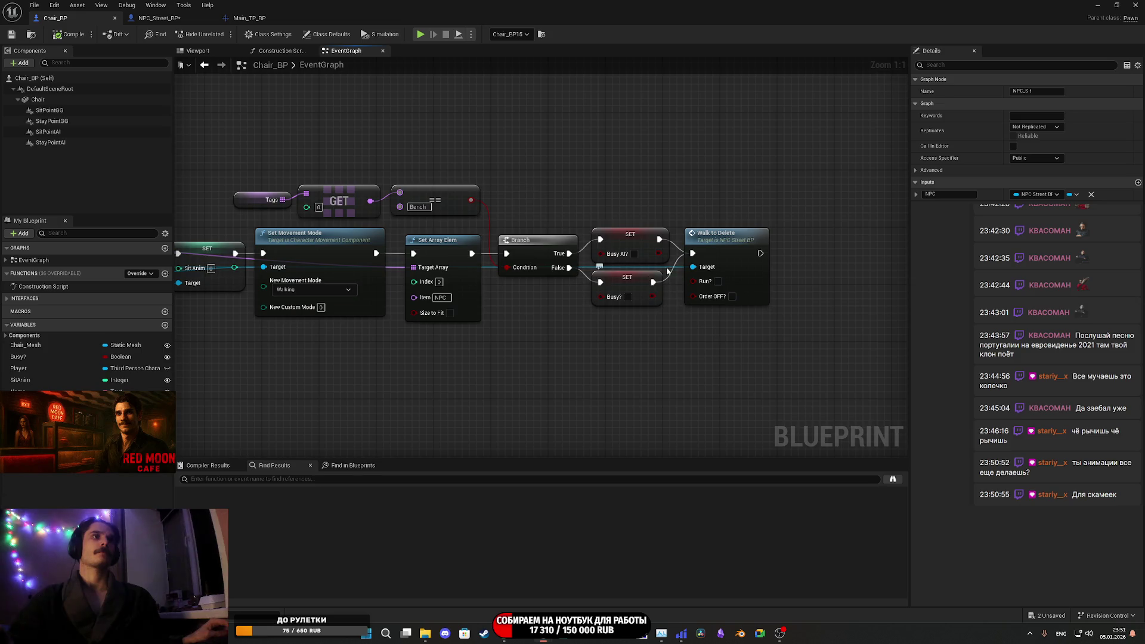
- Disconnect Walk to Delete from SET Busy AI? and move it and the Busy? set lower
left_click(660, 239, "alt")
left_click_drag(712, 251, 703, 287)
left_click(629, 321)
mouse_move(630, 325)
left_mouse_down()
mouse_move(686, 298)
mouse_move(716, 301)
left_mouse_up()
left_click(712, 259)
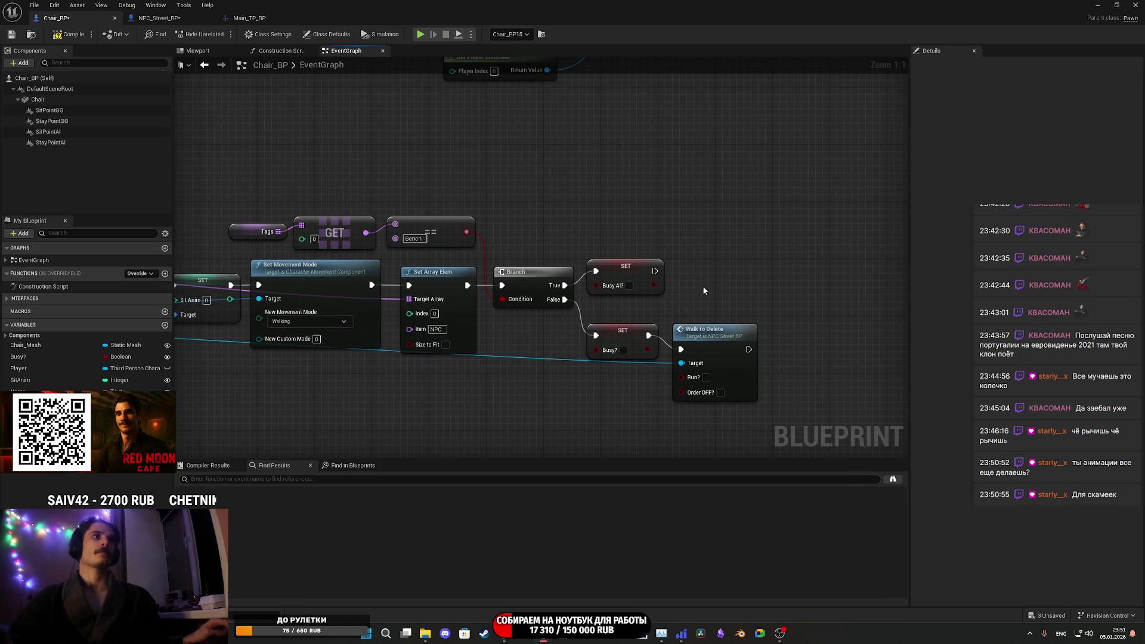
scroll(518, 357, "down", 4)
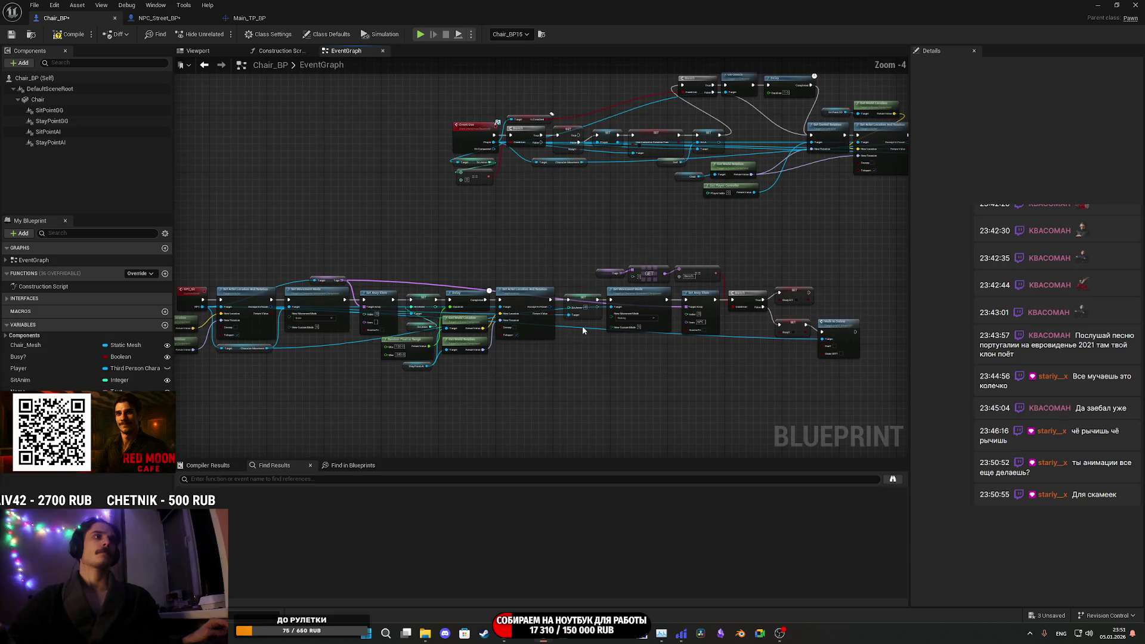
- Call Move to Random Point on the NPC after SET Busy AI?, then save NPC_Street_BP
mouse_move(266, 310)
left_mouse_down()
mouse_move(925, 295)
mouse_move(743, 267)
left_mouse_up()
type("ra")
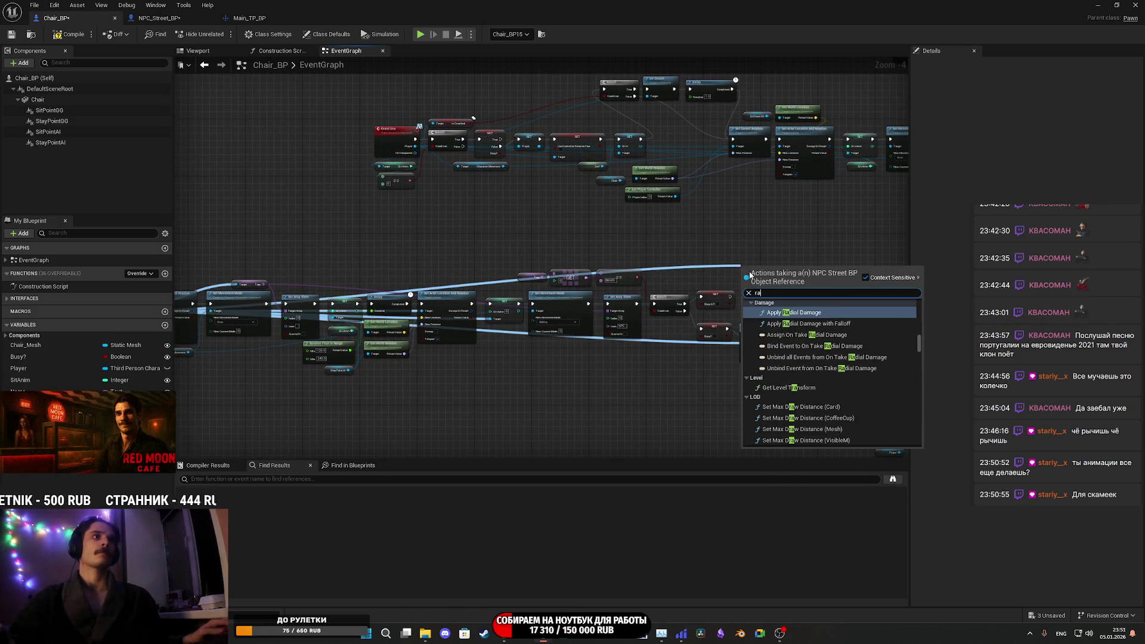
type("nd")
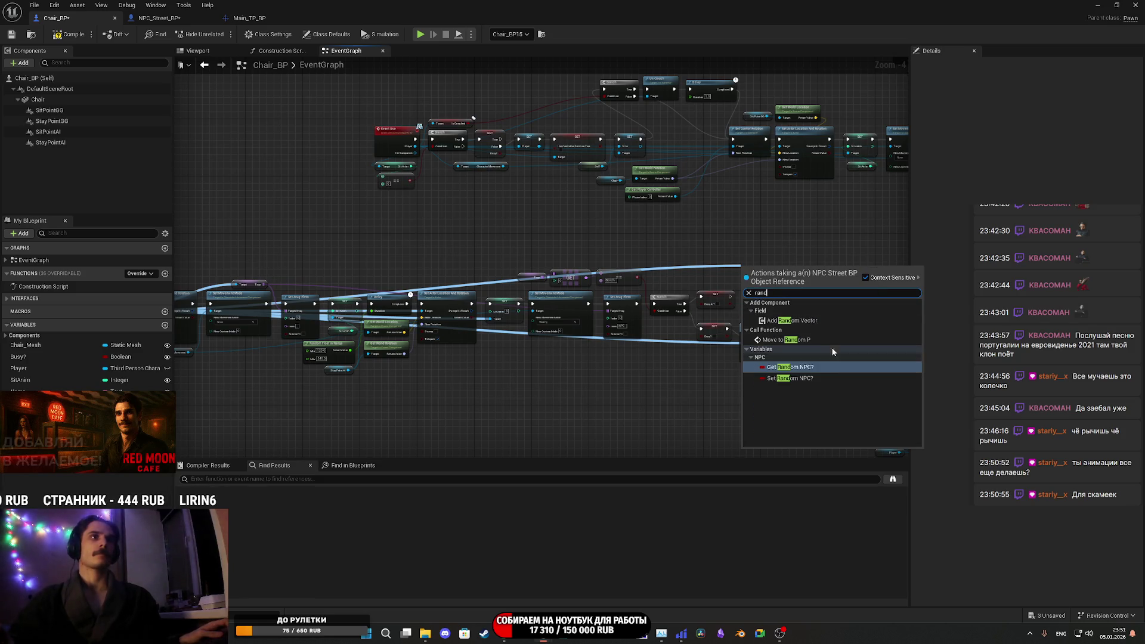
left_click(817, 341)
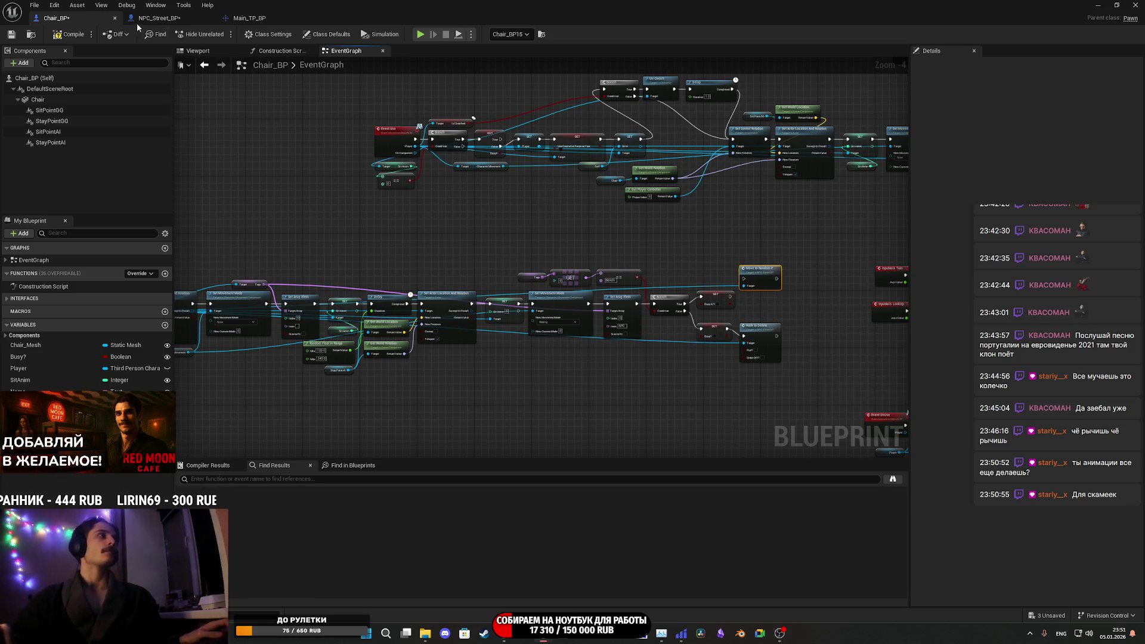
left_click(158, 18)
mouse_move(508, 159)
left_mouse_down()
mouse_move(598, 206)
mouse_move(942, 235)
left_mouse_up()
mouse_move(418, 238)
left_mouse_down()
mouse_move(854, 267)
mouse_move(381, 198)
mouse_move(478, 173)
left_mouse_up()
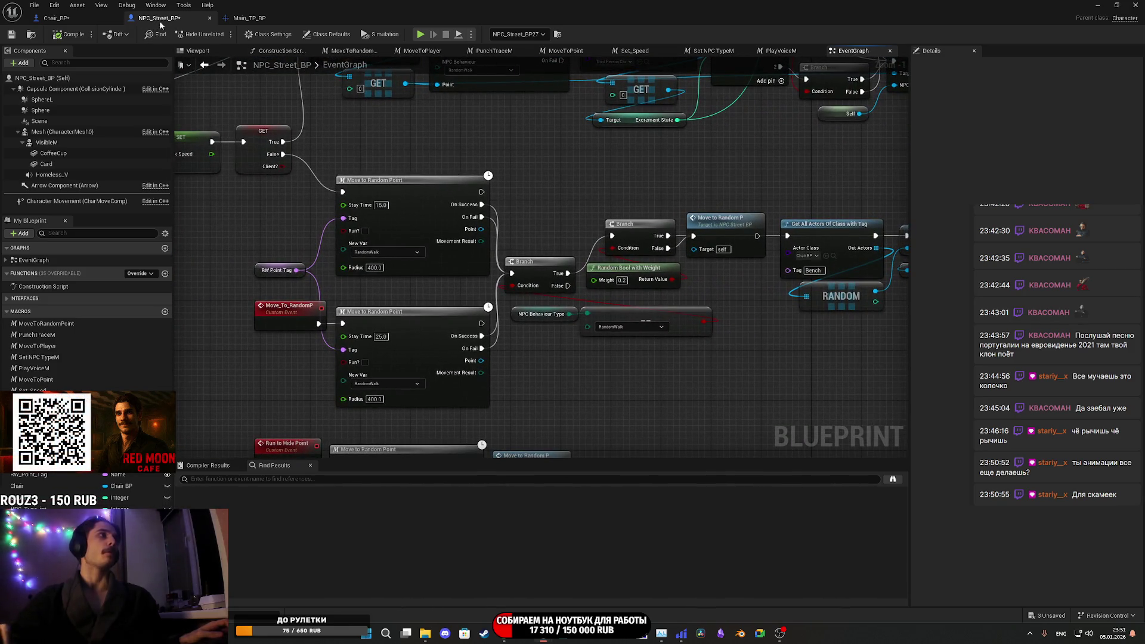
left_click(53, 18)
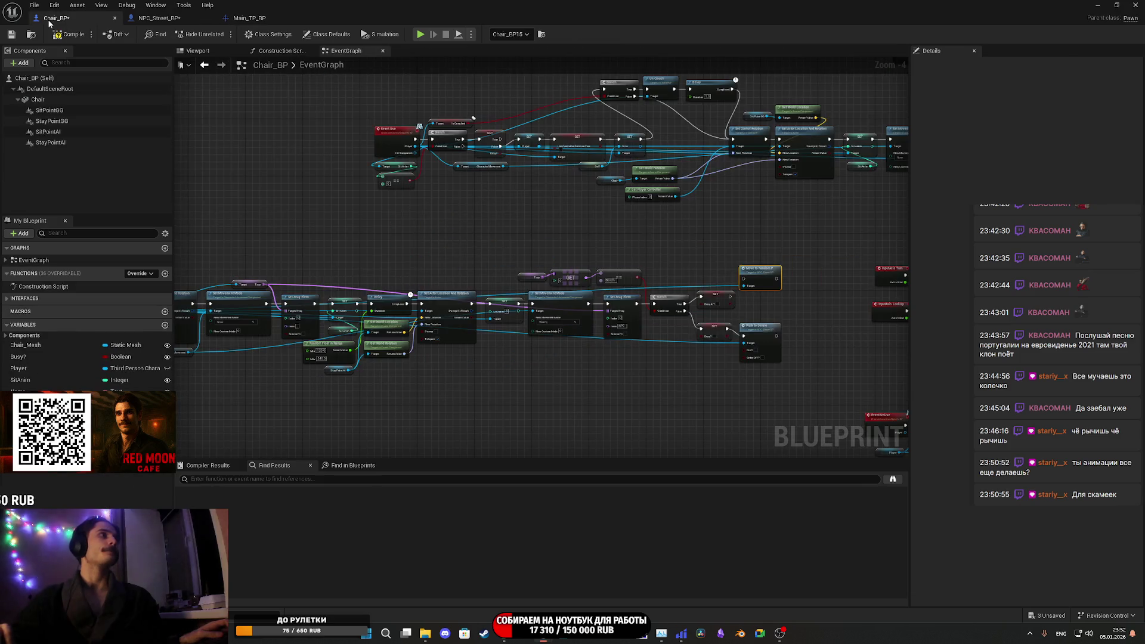
scroll(738, 291, "up", 5)
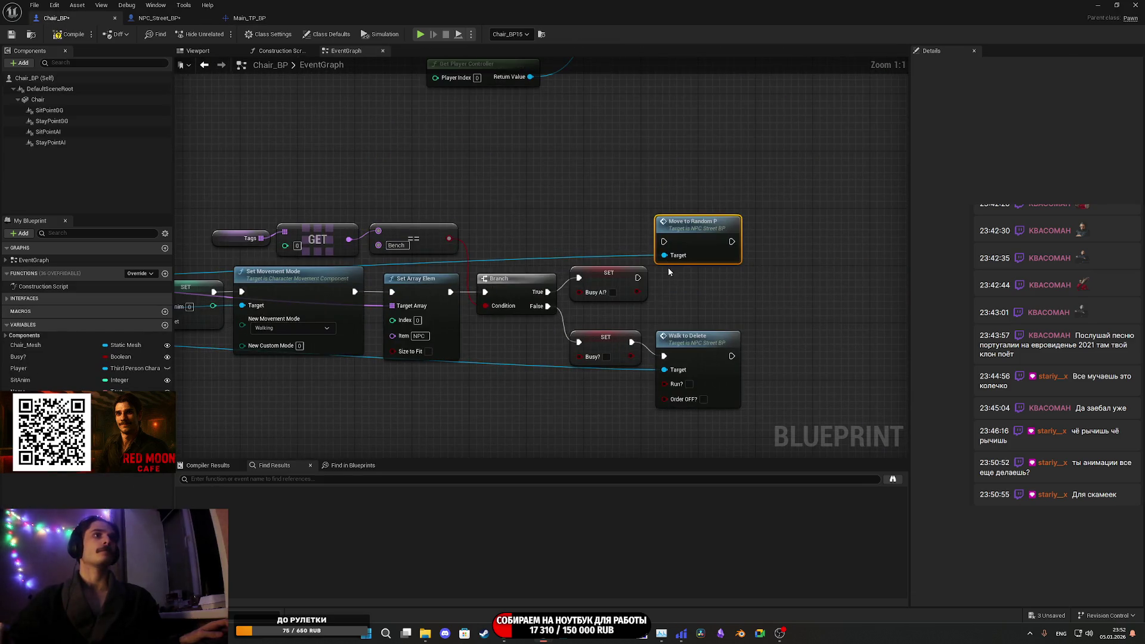
mouse_move(637, 277)
left_mouse_down()
mouse_move(664, 241)
mouse_move(690, 263)
left_mouse_up()
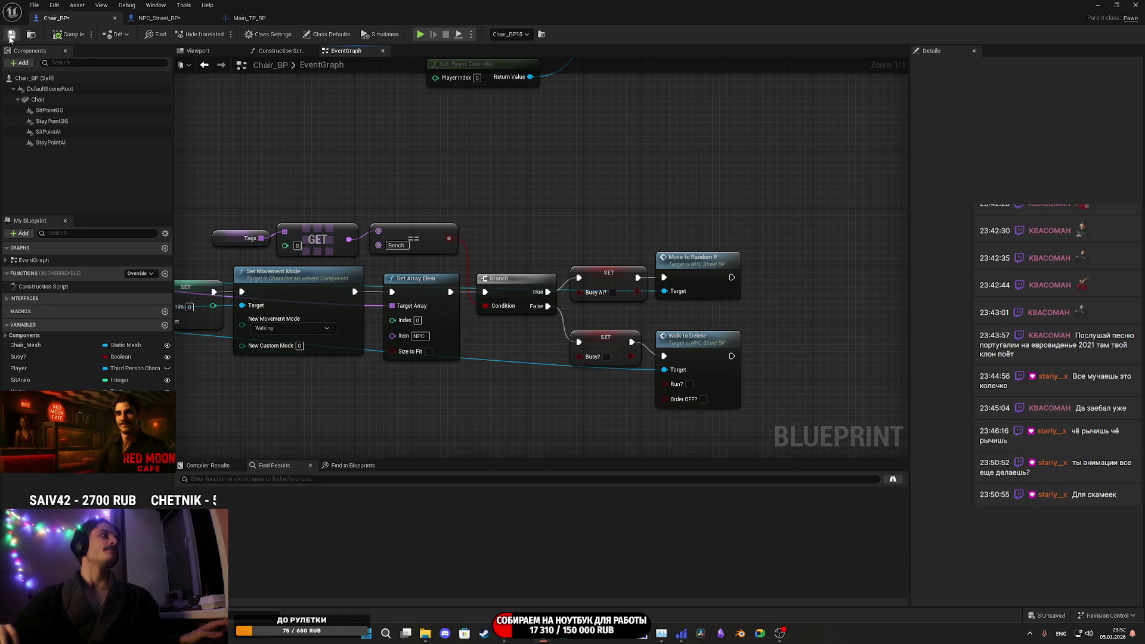
left_click(160, 18)
left_click(12, 34)
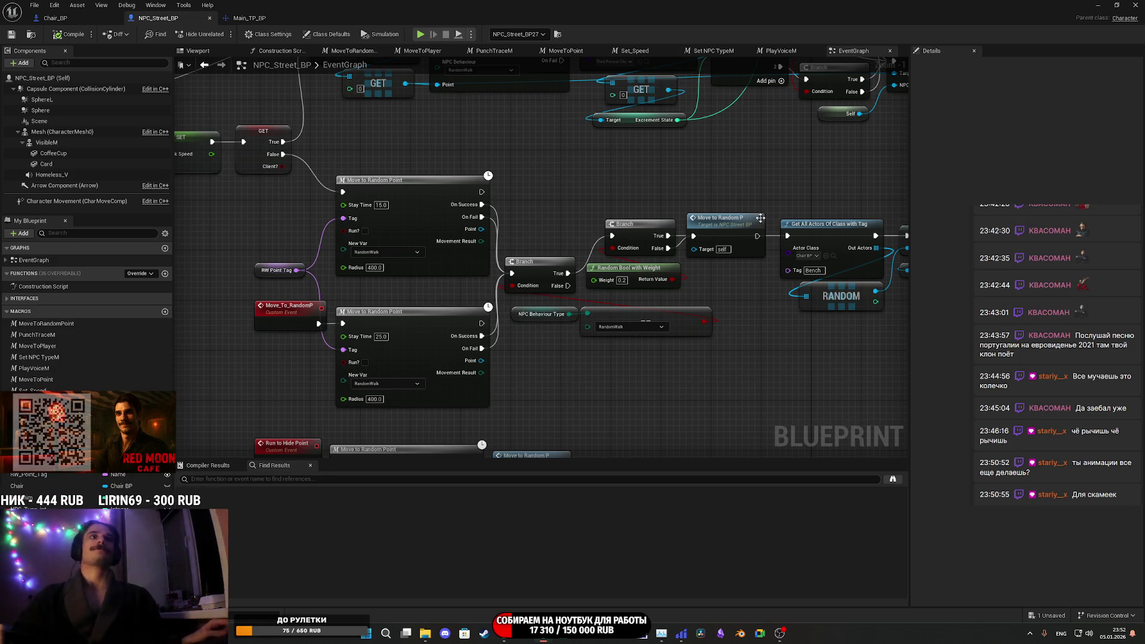
- Review NPC_Street_BP's Branch-to-NPC Sit bench chain, save the blueprint, and close the editor
left_click_drag(805, 366, 421, 392)
mouse_move(650, 346)
left_mouse_down()
mouse_move(488, 355)
mouse_move(541, 345)
left_mouse_up()
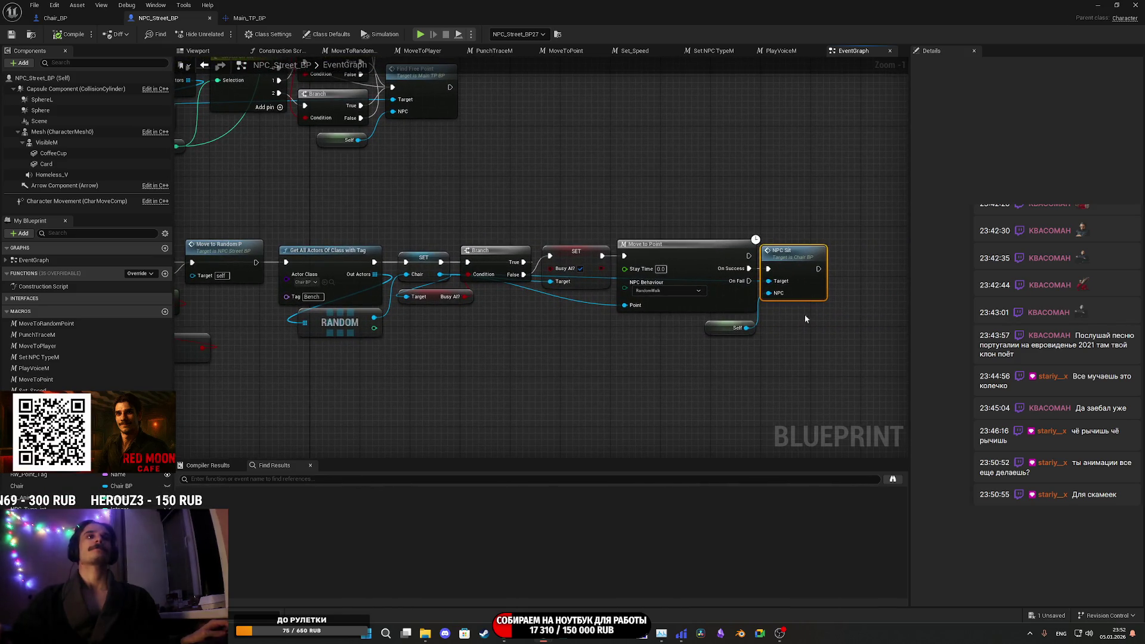
left_click_drag(674, 383, 906, 371)
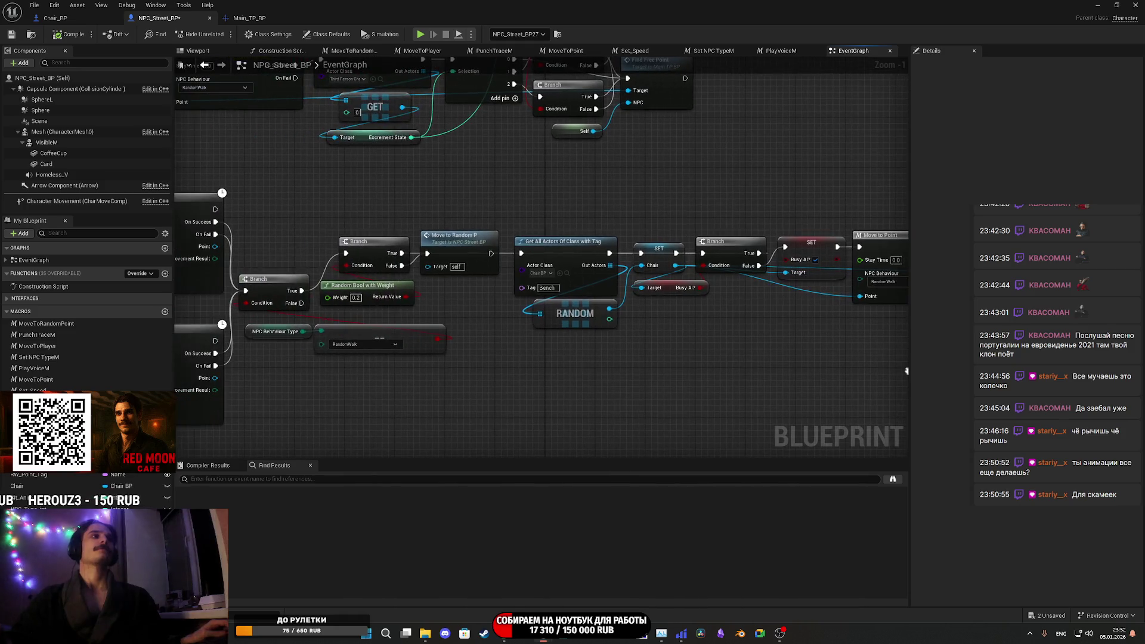
mouse_move(645, 360)
left_mouse_down()
mouse_move(714, 360)
mouse_move(571, 383)
mouse_move(626, 381)
mouse_move(611, 376)
mouse_move(624, 363)
mouse_move(665, 363)
mouse_move(354, 359)
left_mouse_up()
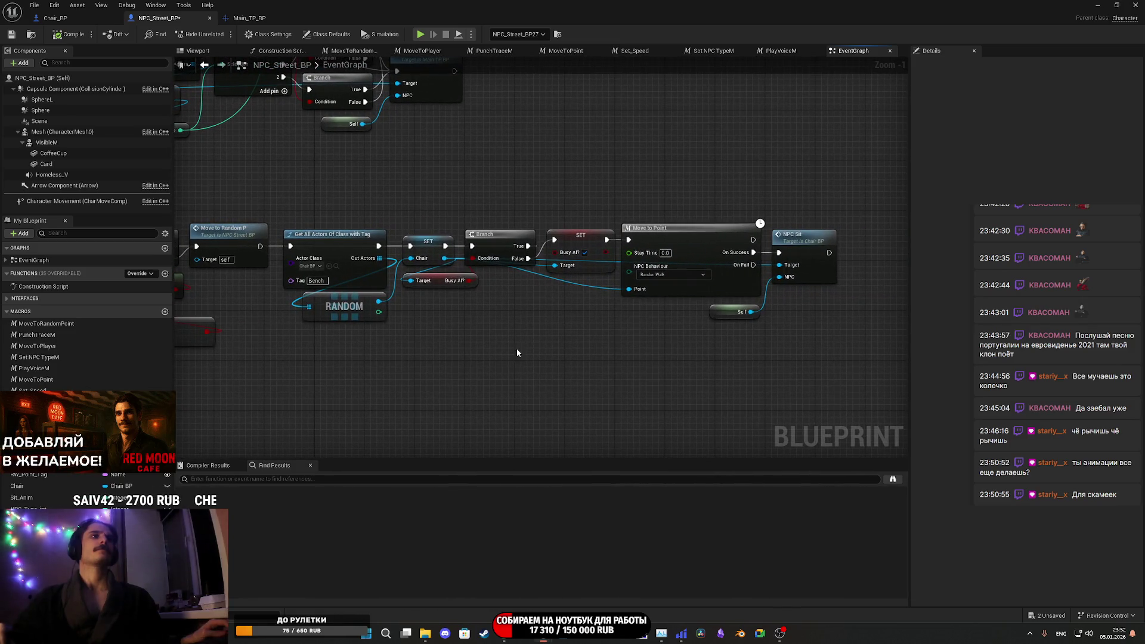
left_click(13, 35)
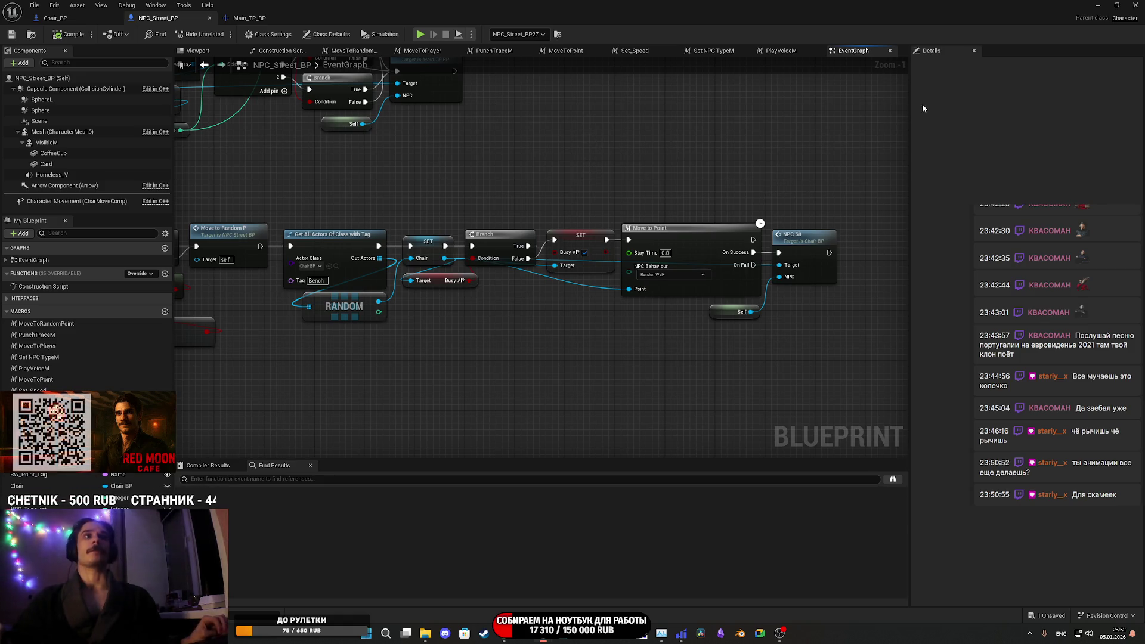
left_click(1097, 8)
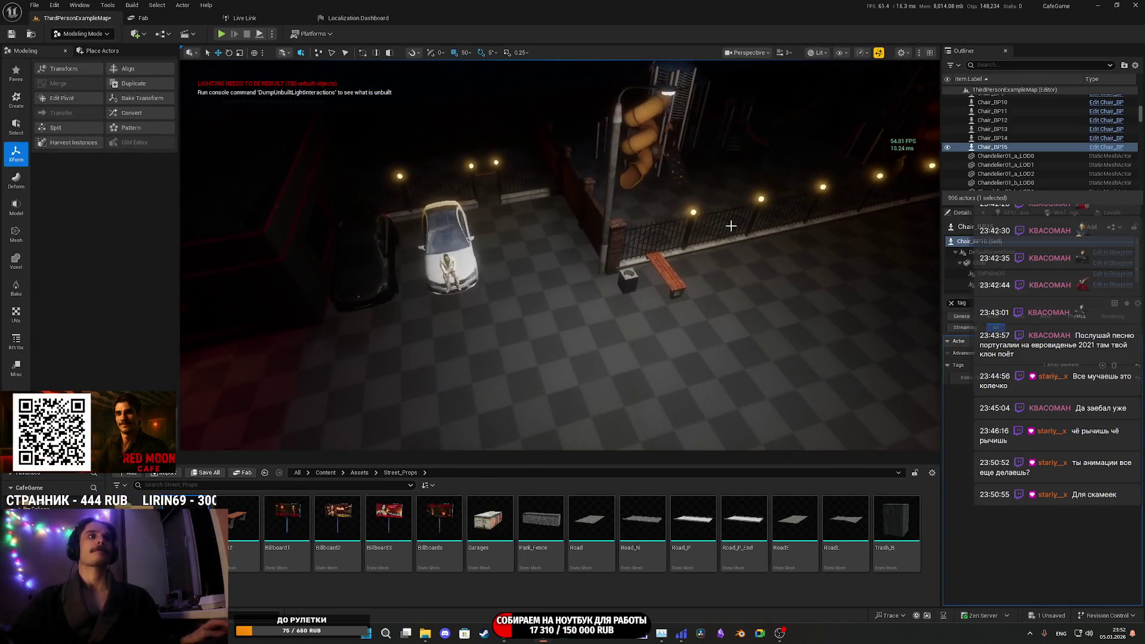
- Delete Trash_B2, then Alt-drag a copy of a bench and its trash bin along the sidewalk
left_click(665, 274)
key("Delete")
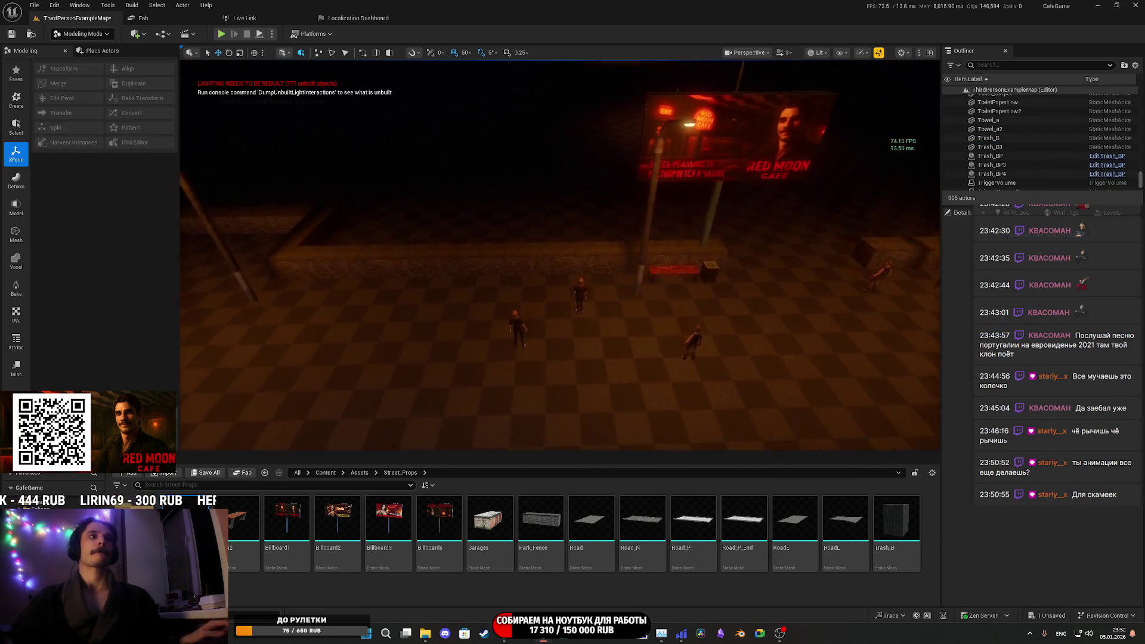
left_click(604, 264)
left_click(644, 269, "ctrl")
key("f")
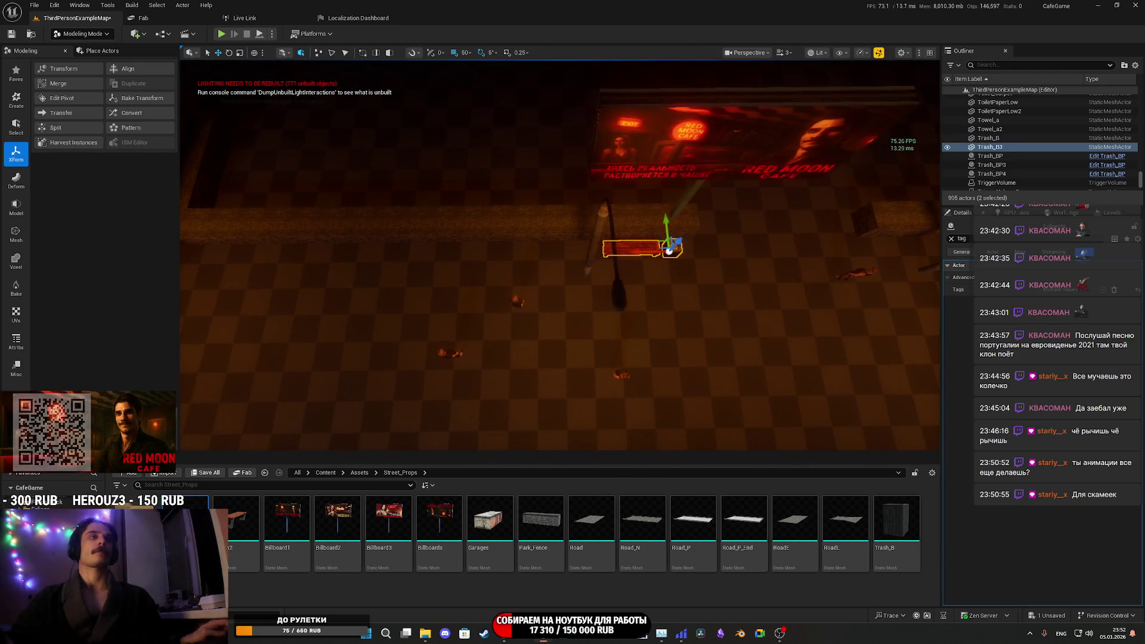
left_click(952, 238)
mouse_move(635, 251)
left_mouse_down()
mouse_move(563, 265)
mouse_move(370, 266)
mouse_move(674, 312)
mouse_move(526, 301)
mouse_move(552, 307)
mouse_move(533, 311)
mouse_move(402, 282)
mouse_move(621, 259)
mouse_move(471, 235)
mouse_move(461, 189)
mouse_move(490, 197)
mouse_move(524, 173)
mouse_move(555, 216)
mouse_move(673, 224)
left_mouse_up()
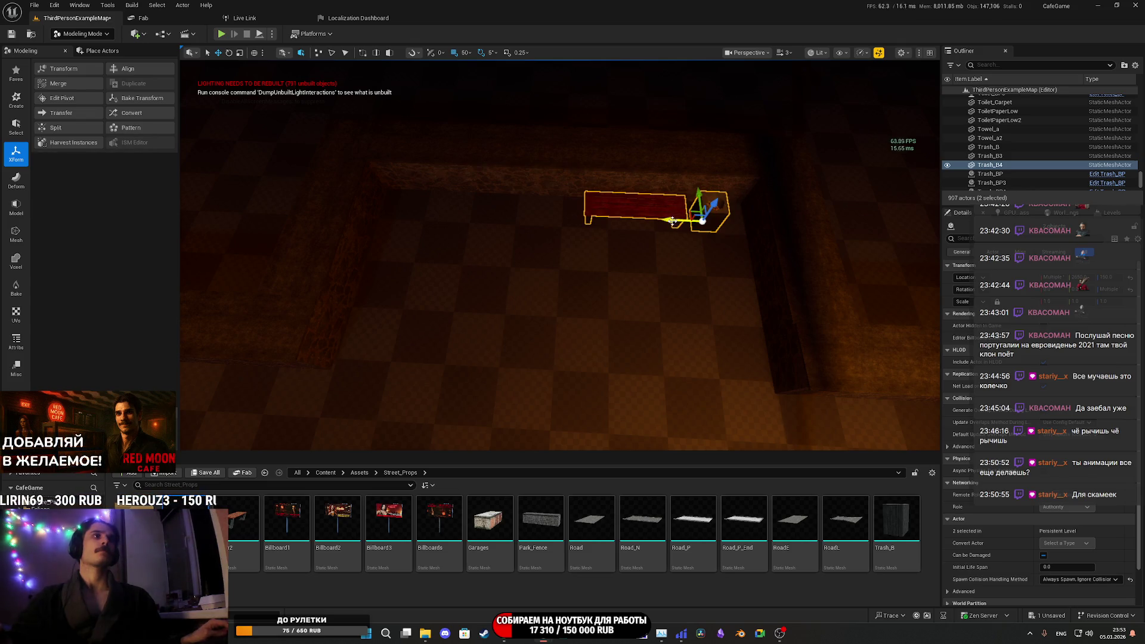
- Place another bench-and-bin copy further left, shift its bin, and select both pairs
mouse_move(658, 220)
left_mouse_down("alt")
mouse_move(486, 218)
mouse_move(511, 219)
left_mouse_up("alt")
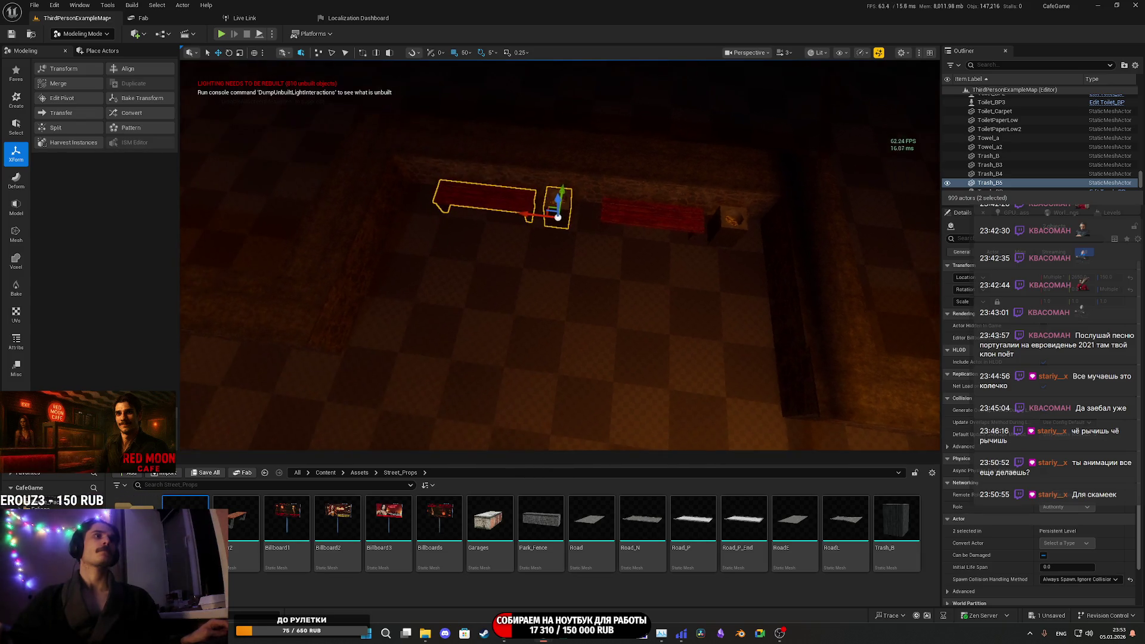
left_click(501, 201)
left_click(558, 204)
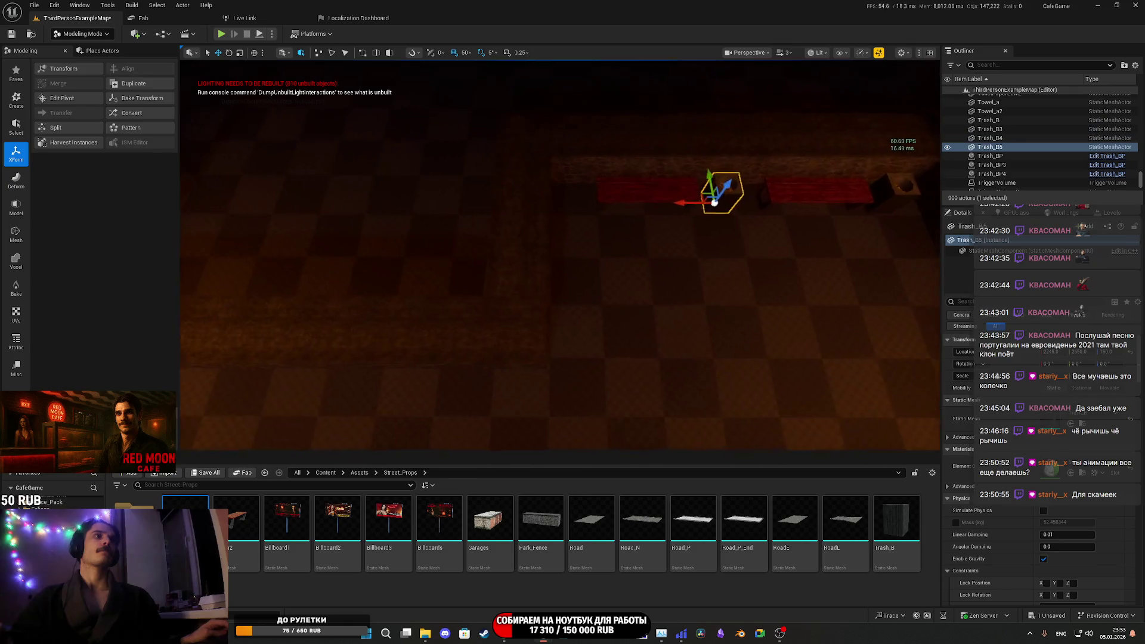
left_click_drag(710, 205, 605, 208)
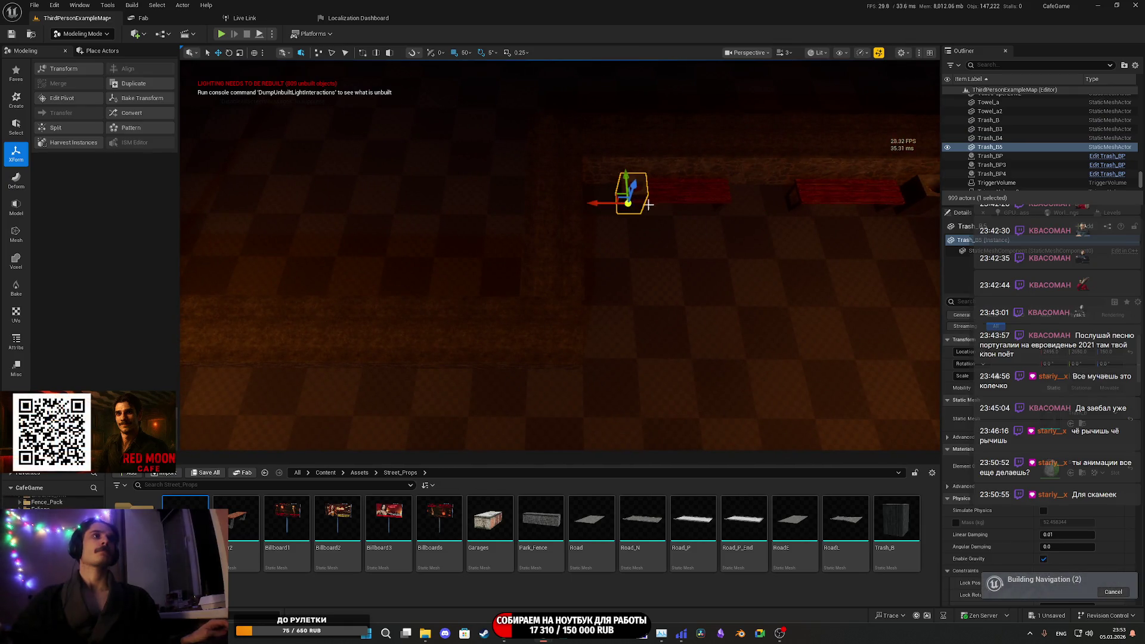
left_click(671, 203)
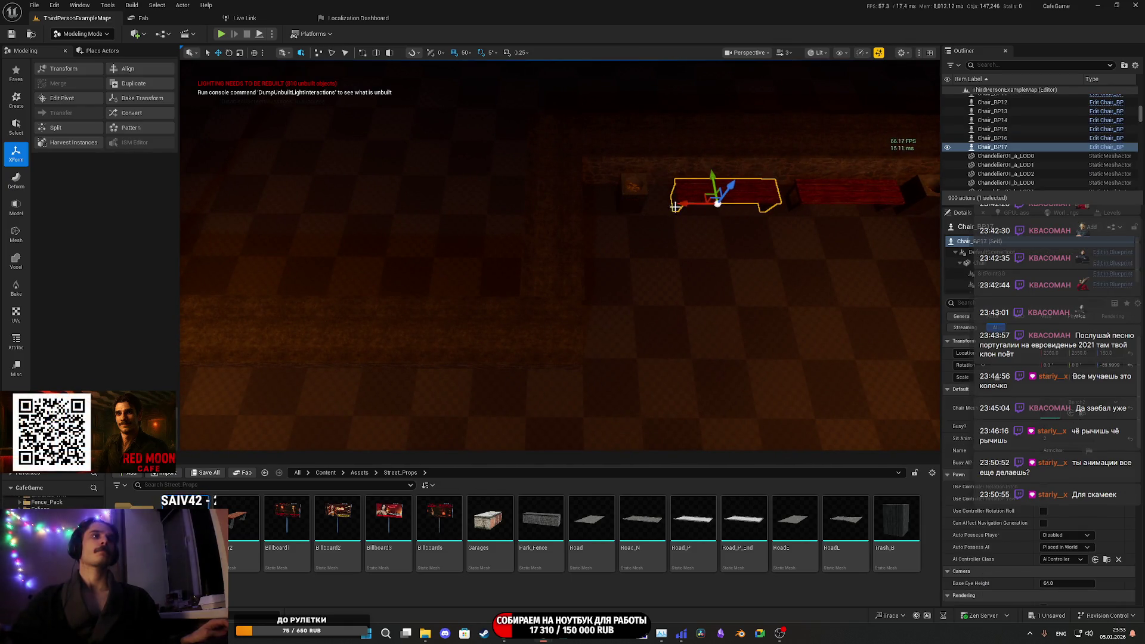
key("f")
scroll(591, 273, "up", 3)
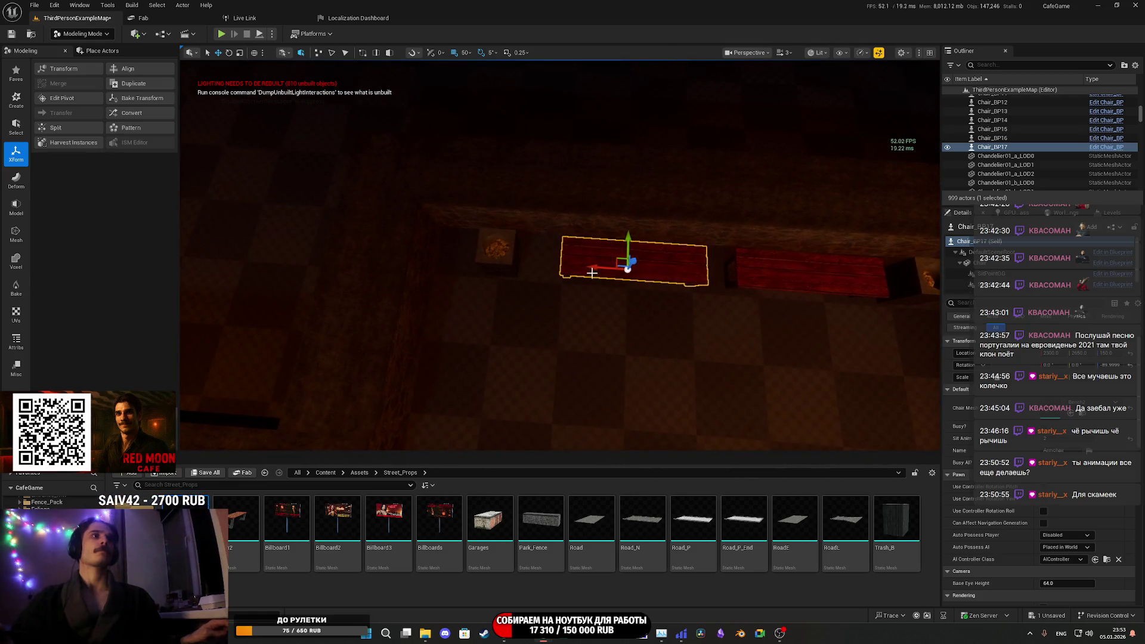
scroll(580, 271, "down", 3)
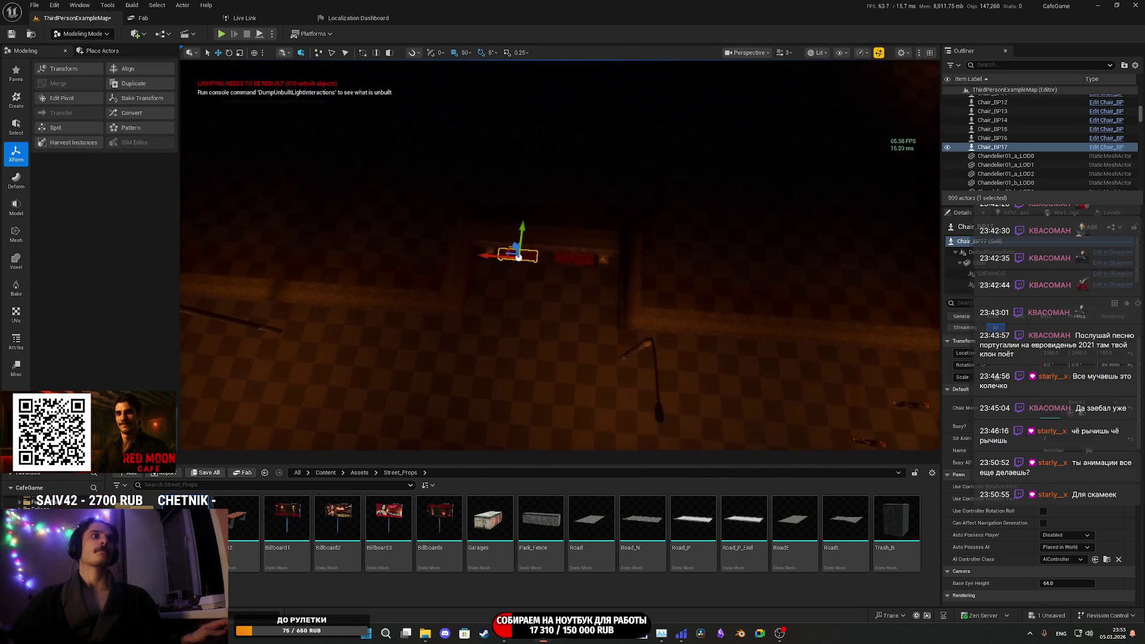
left_click(555, 250, "ctrl")
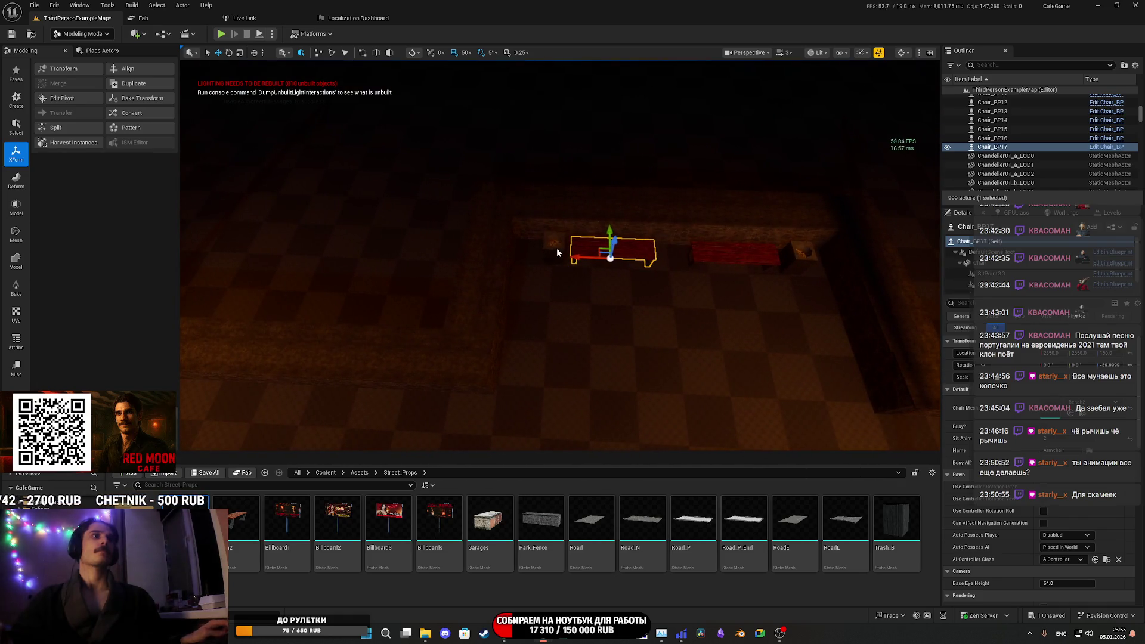
left_click(715, 250, "ctrl")
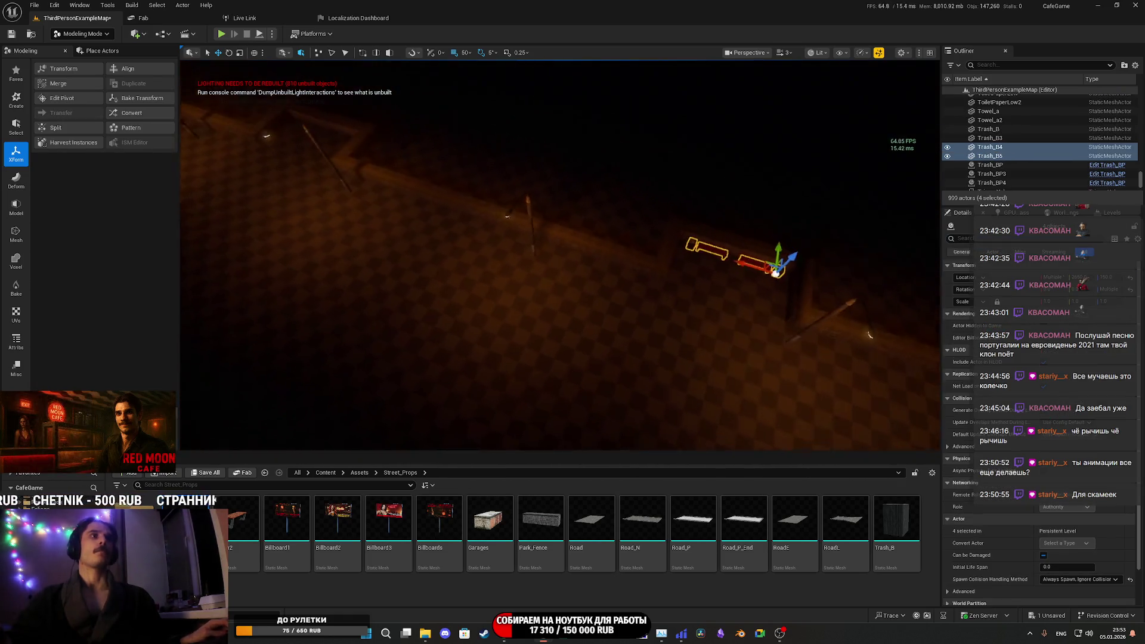
- Duplicate the bench-and-bin pairs repeatedly along the sidewalk edge
left_click_drag(561, 257, 543, 255)
left_click_drag(839, 208, 280, 244, "alt")
left_click_drag(278, 244, 278, 245)
left_click_drag(366, 250, 366, 251)
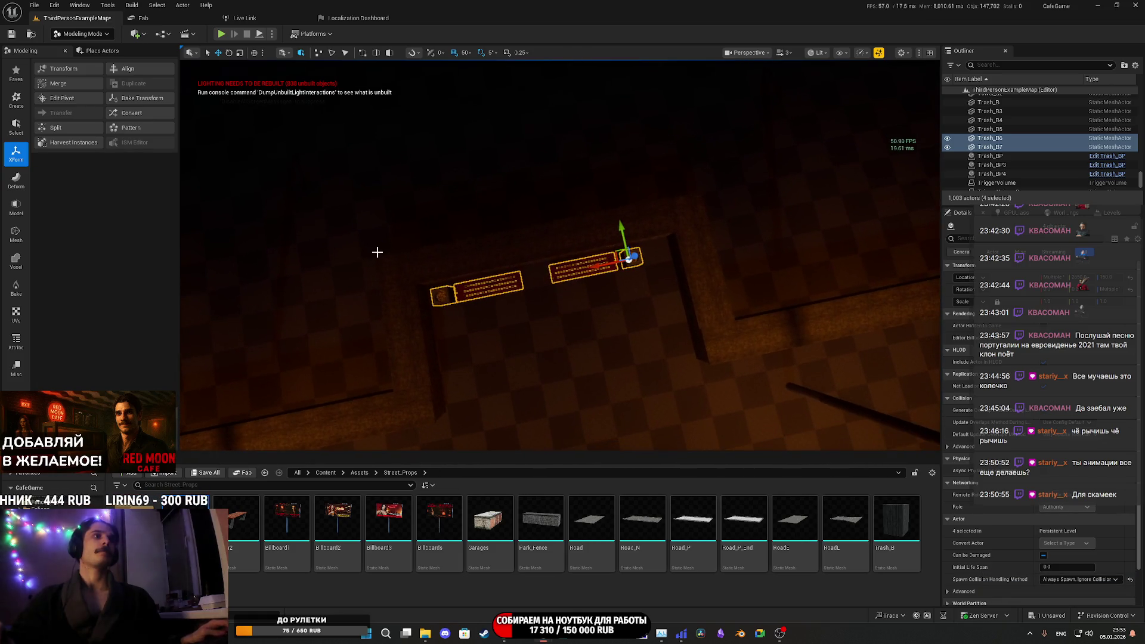
left_click_drag(603, 265, 603, 264)
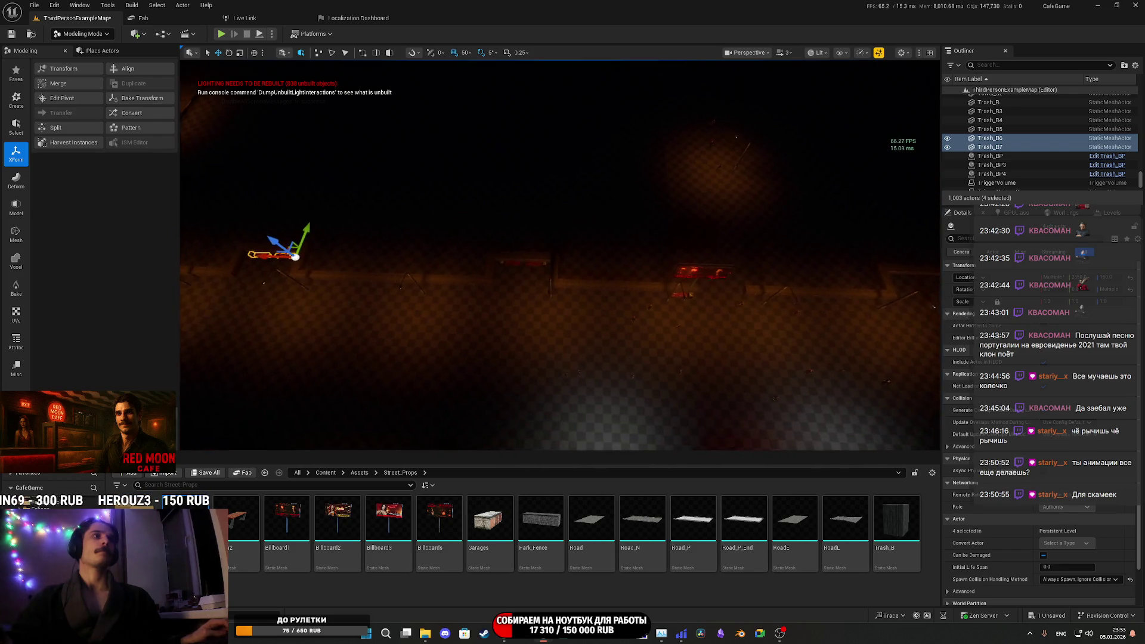
left_click_drag(279, 254, 782, 272)
left_click_drag(500, 296, 500, 296)
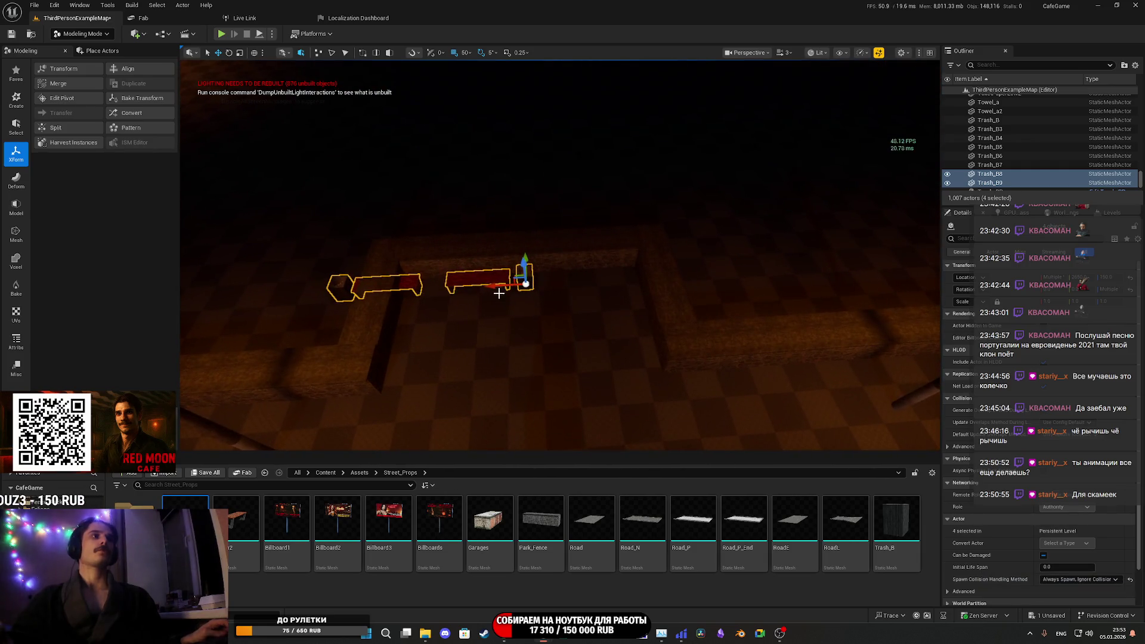
left_click_drag(582, 292, 545, 294)
left_click_drag(437, 279, 874, 284)
mouse_move(607, 301)
left_mouse_down()
mouse_move(549, 273)
mouse_move(585, 274)
left_mouse_up()
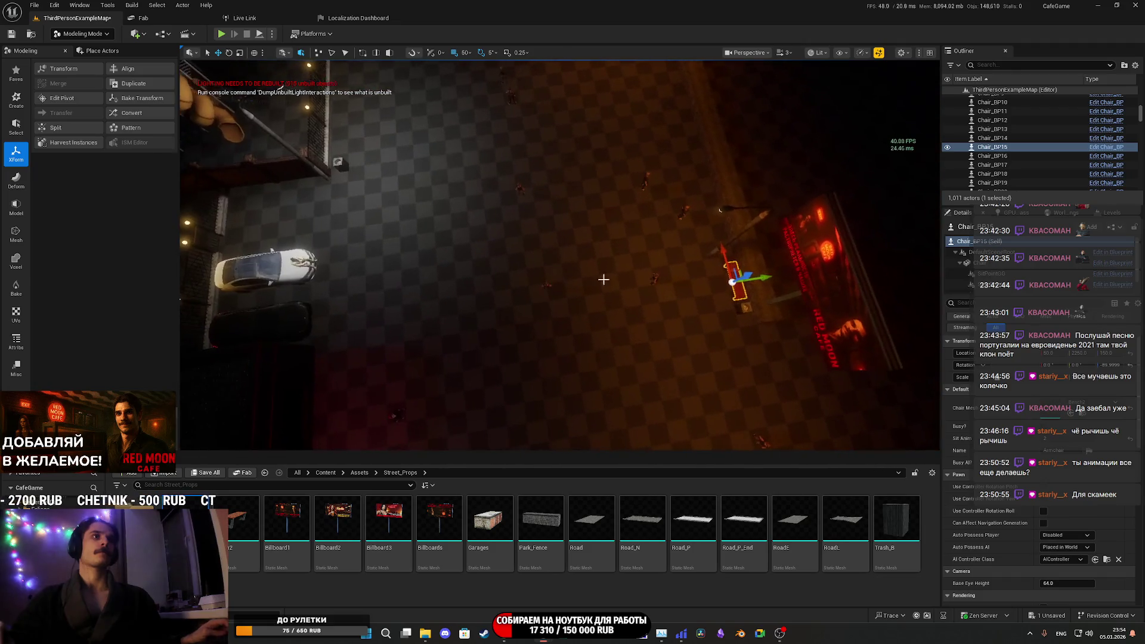
- Duplicate Chair_BP24 with its trash bin and bring the copy to the billboard plaza
left_click(482, 316)
left_click_drag(482, 316, 425, 324)
key("e")
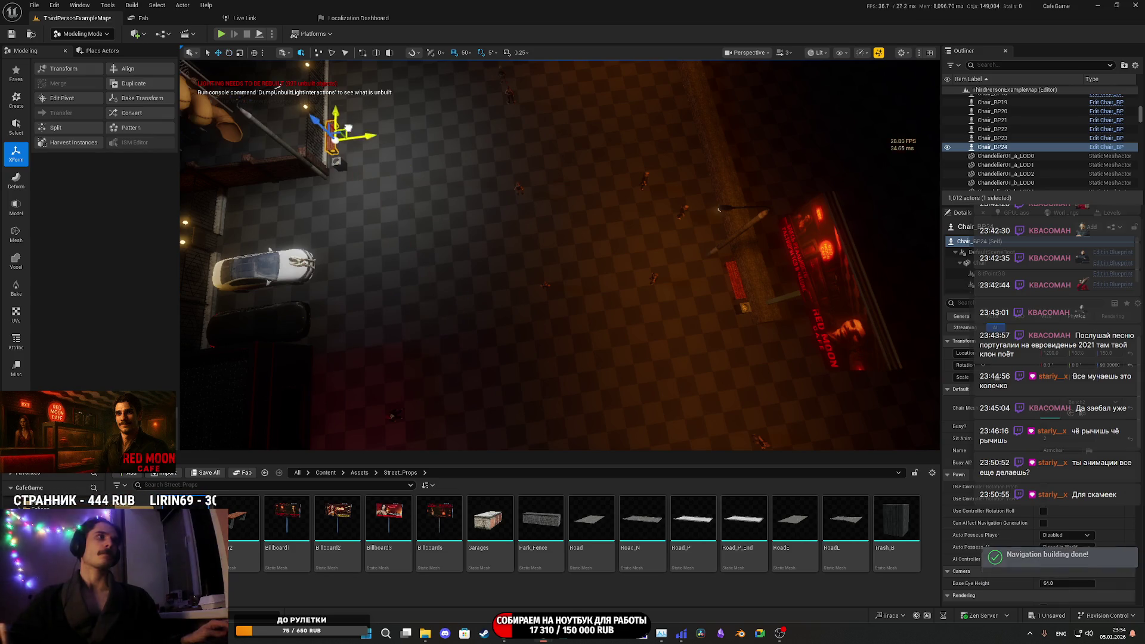
left_click_drag(436, 318, 436, 318)
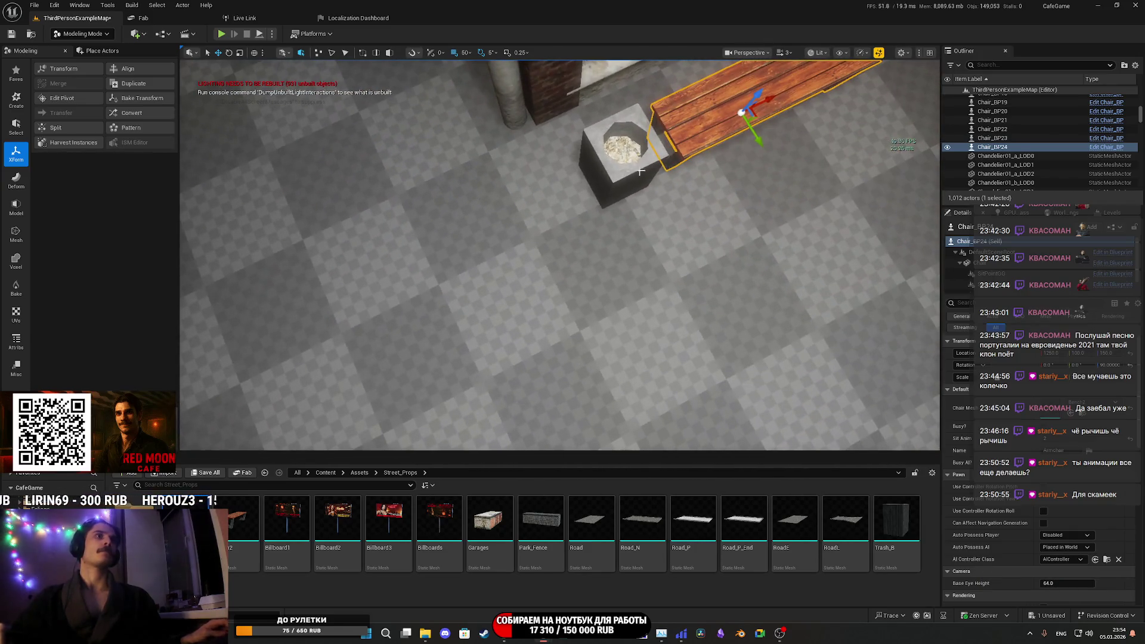
left_click(615, 155, "ctrl")
left_click_drag(561, 293, 553, 287)
scroll(561, 292, "up", 3)
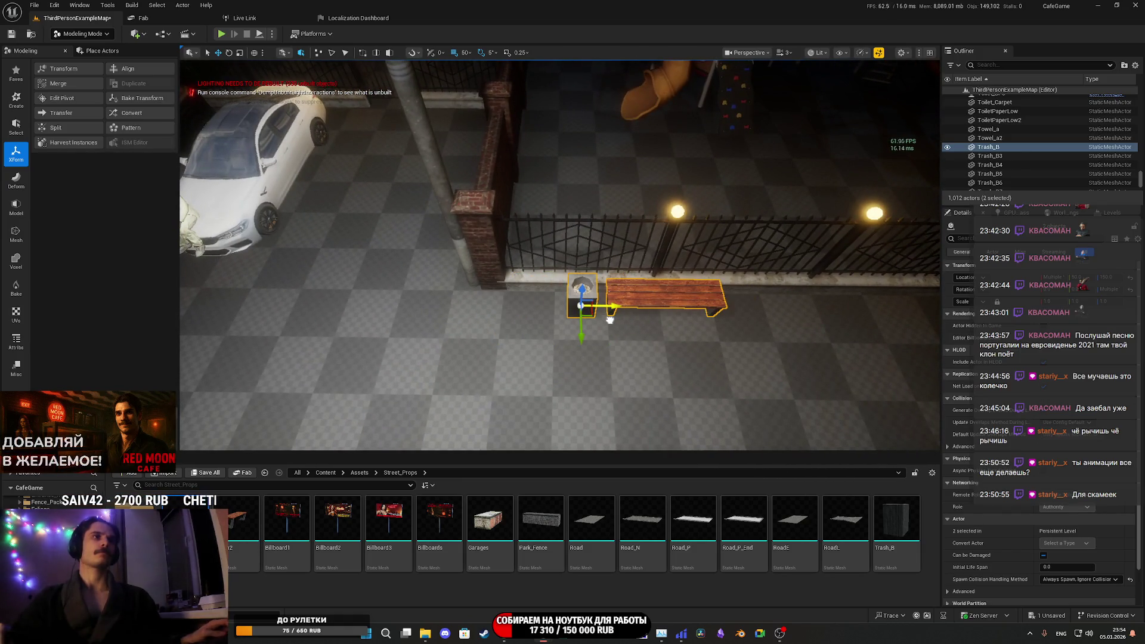
left_click_drag(613, 320, 592, 317)
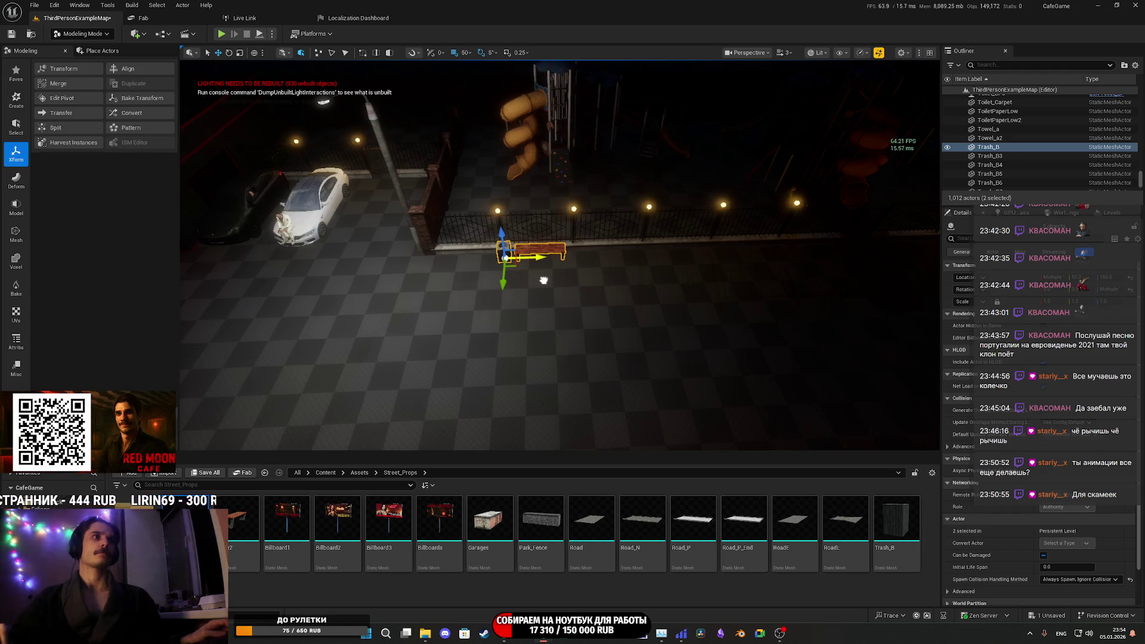
left_click_drag(544, 280, 685, 300)
left_click_drag(566, 232, 921, 268)
- Duplicate the billboard bench and bin beside the street lamp and check Chair_BP26 and the nearby bin
left_click(565, 227)
left_click(599, 232, "ctrl")
left_click_drag(560, 257, 560, 257)
left_click_drag(871, 274, 871, 274)
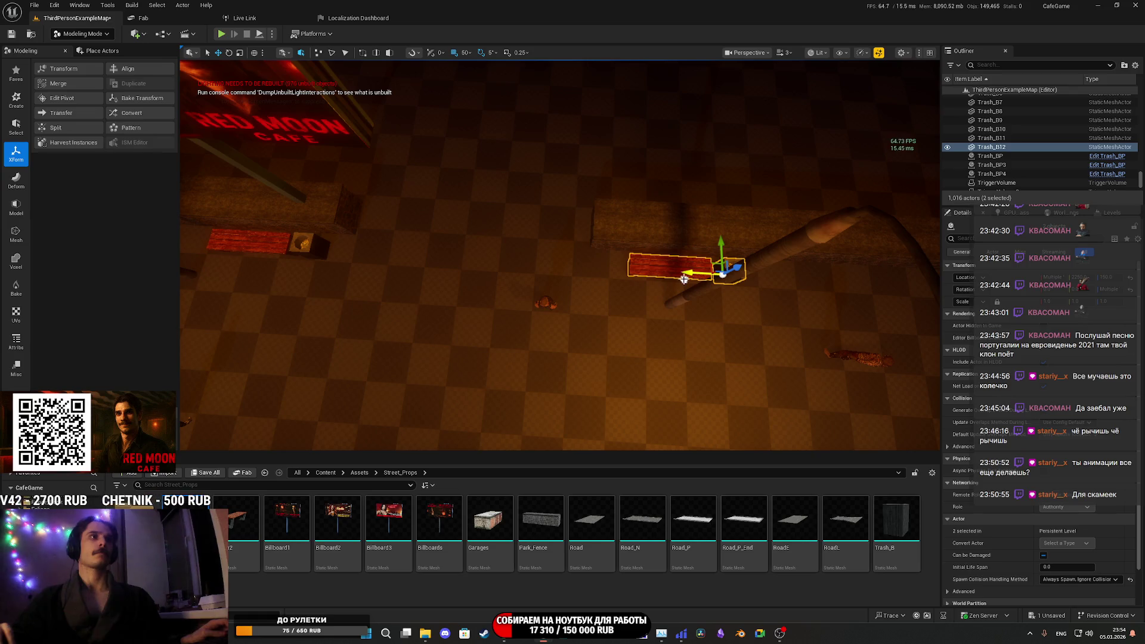
left_click(738, 277)
left_click_drag(739, 276, 717, 280)
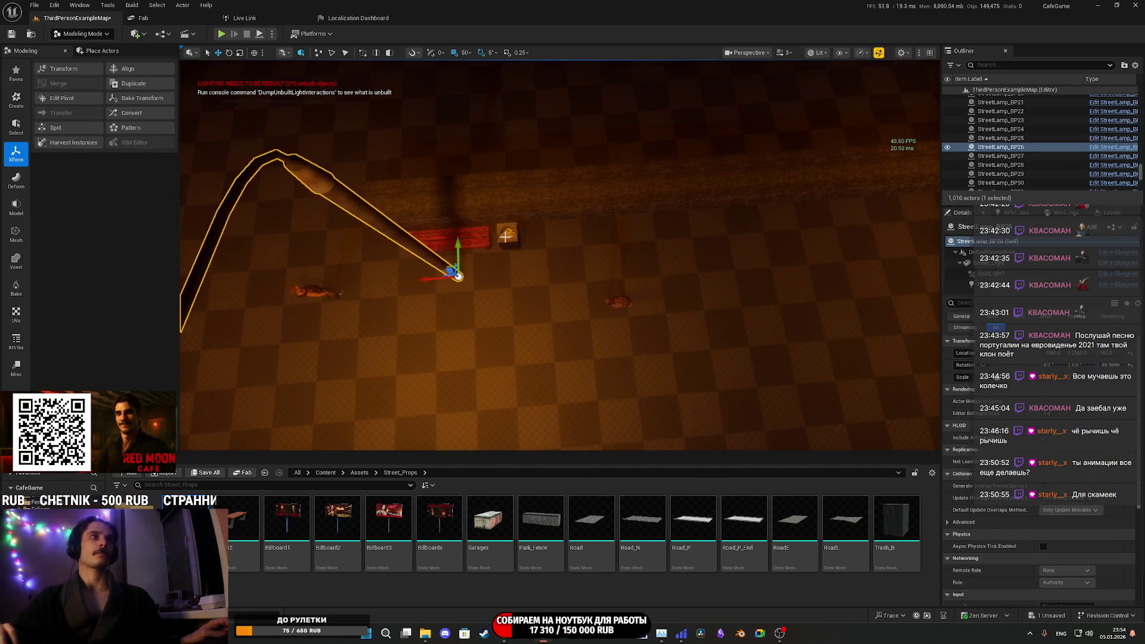
left_click(505, 237)
left_click_drag(505, 237, 627, 233)
mouse_move(520, 247)
left_mouse_down()
mouse_move(483, 251)
mouse_move(522, 246)
left_mouse_up()
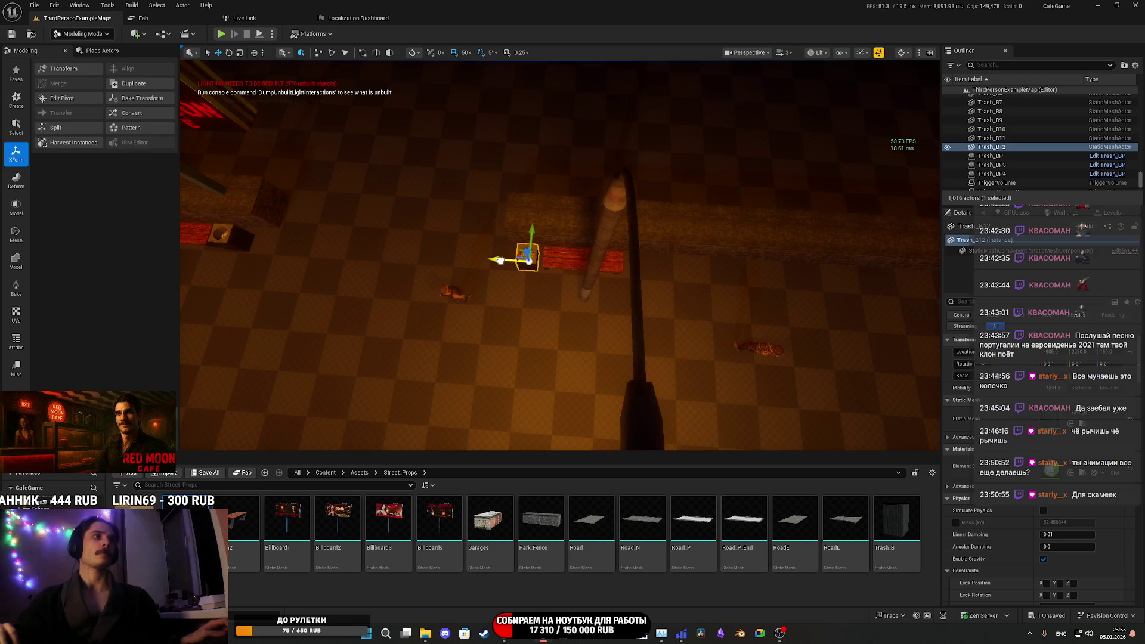
left_click(552, 268)
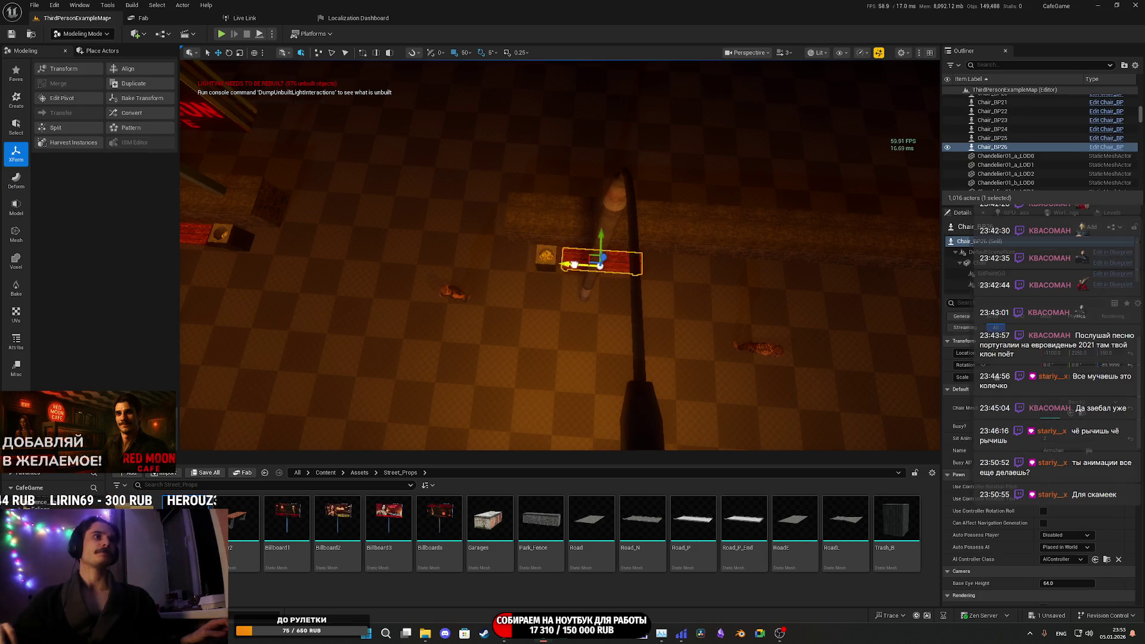
left_click_drag(577, 267, 528, 258)
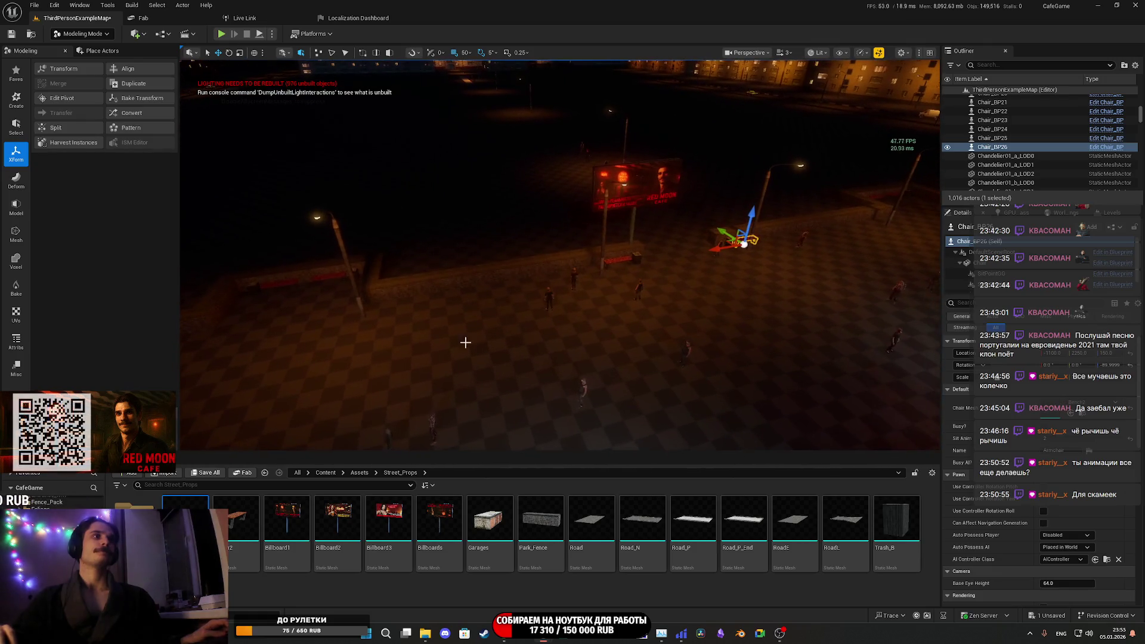
- Save all level packages and start a full-window play session
left_click(214, 474)
left_click(629, 417)
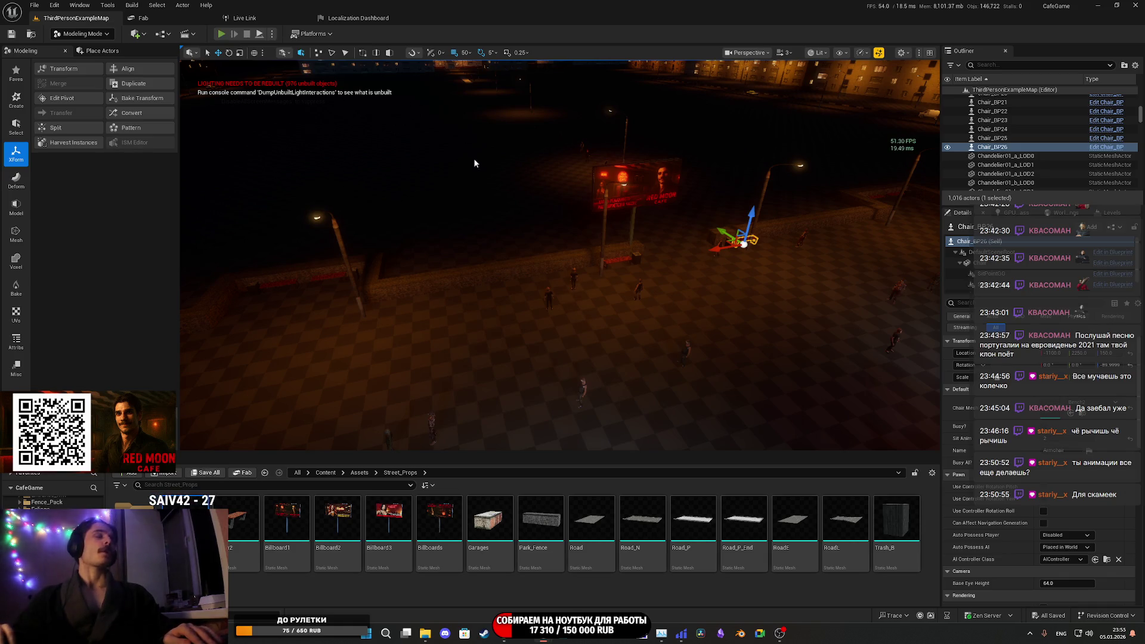
key("alt+p")
key("F11")
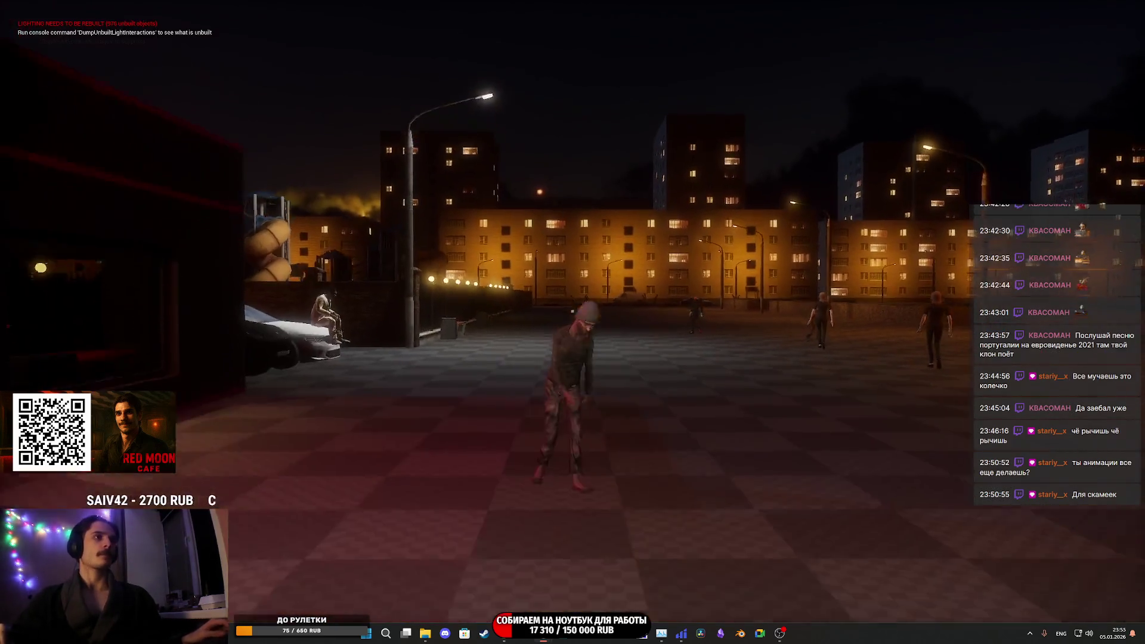
- Walk around the plaza in play mode to watch the NPCs over the green navmesh overlay
key("w")
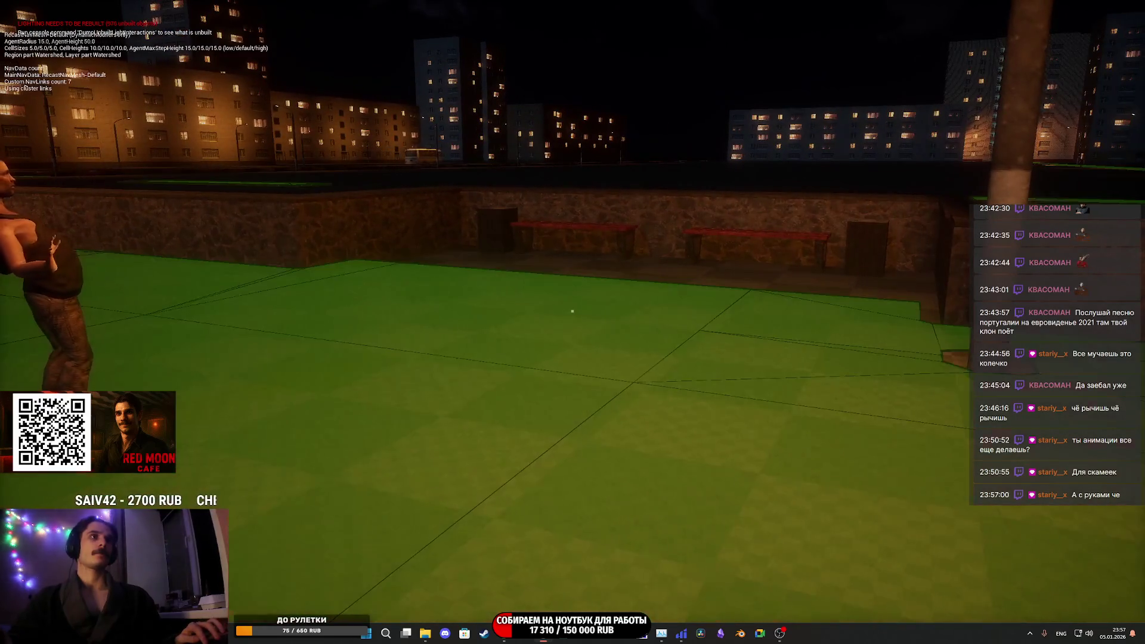
- Hide the navmesh overlay and stop the play session, surfacing the infinite-loop error
key("p")
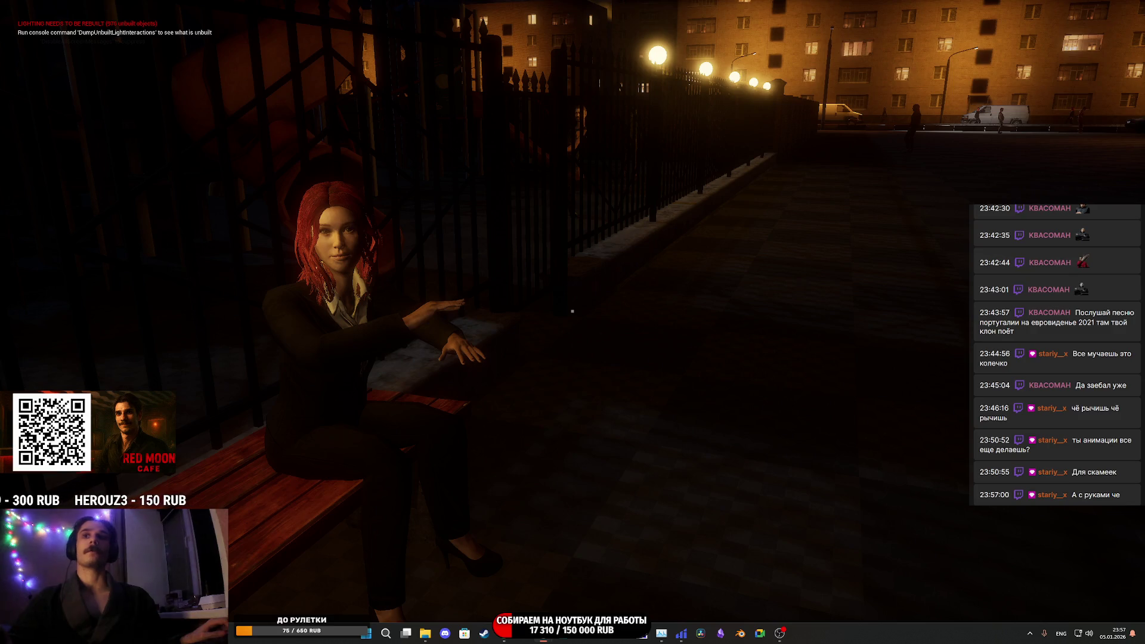
key("Escape")
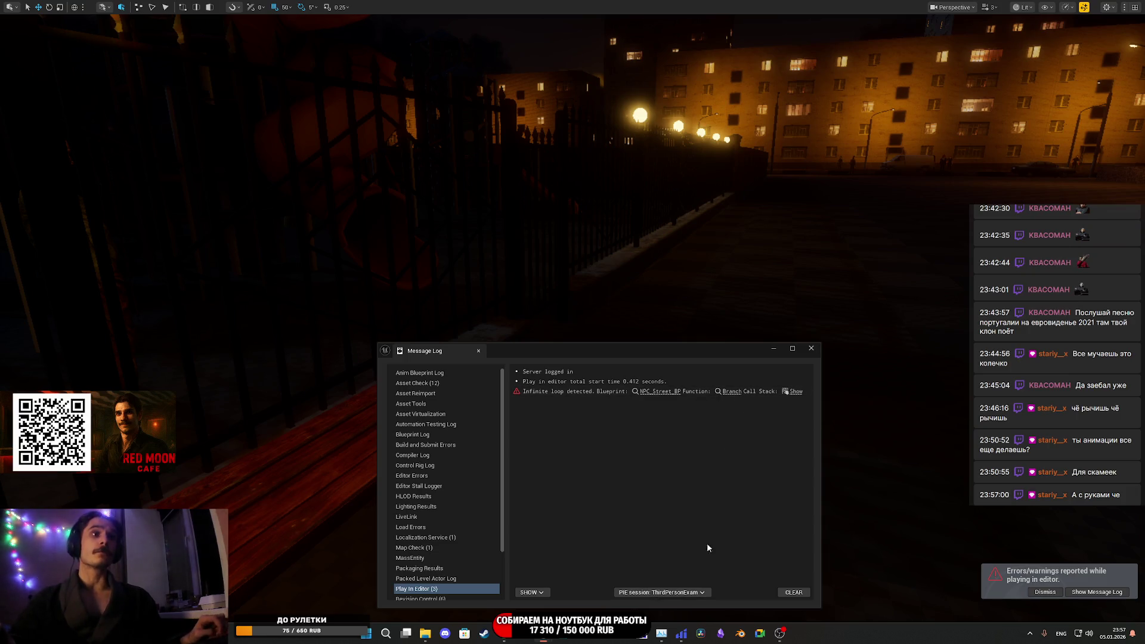
- Jump from the loop error to the Branch node and shift the SET and Move to Point nodes right
left_click(732, 391)
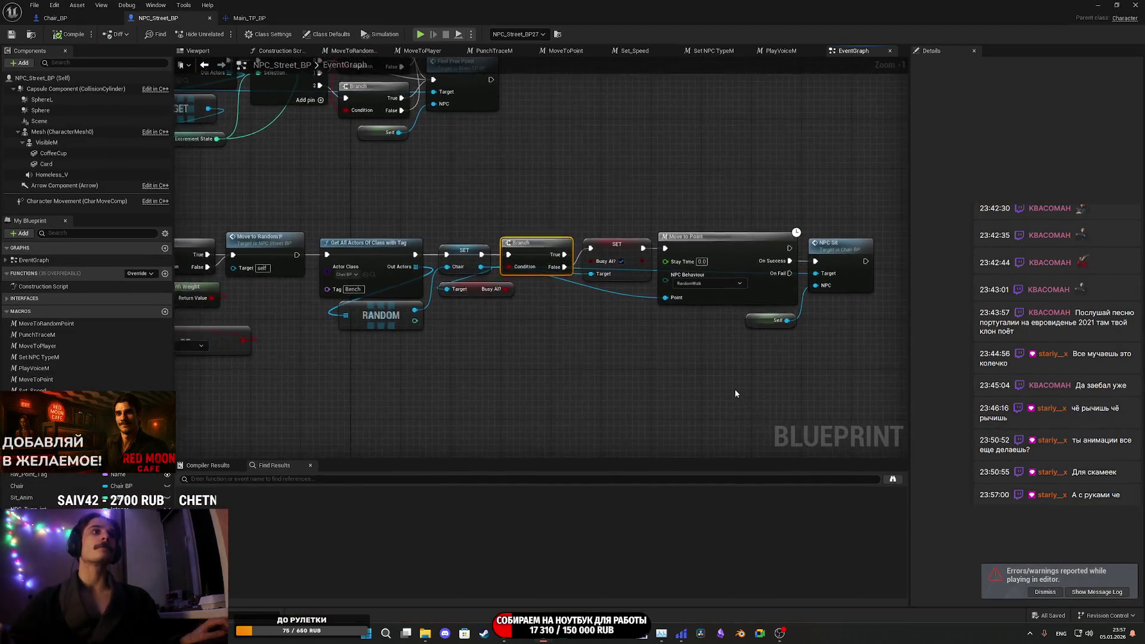
mouse_move(614, 356)
left_mouse_down()
mouse_move(673, 360)
mouse_move(619, 327)
mouse_move(505, 345)
mouse_move(595, 349)
mouse_move(517, 335)
left_mouse_up()
left_click_drag(534, 205, 669, 313)
mouse_move(523, 274)
left_mouse_down()
mouse_move(542, 271)
mouse_move(527, 267)
left_mouse_up()
left_click(528, 266)
mouse_move(503, 226)
left_mouse_down()
mouse_move(589, 251)
mouse_move(593, 290)
mouse_move(698, 261)
mouse_move(771, 292)
left_mouse_up()
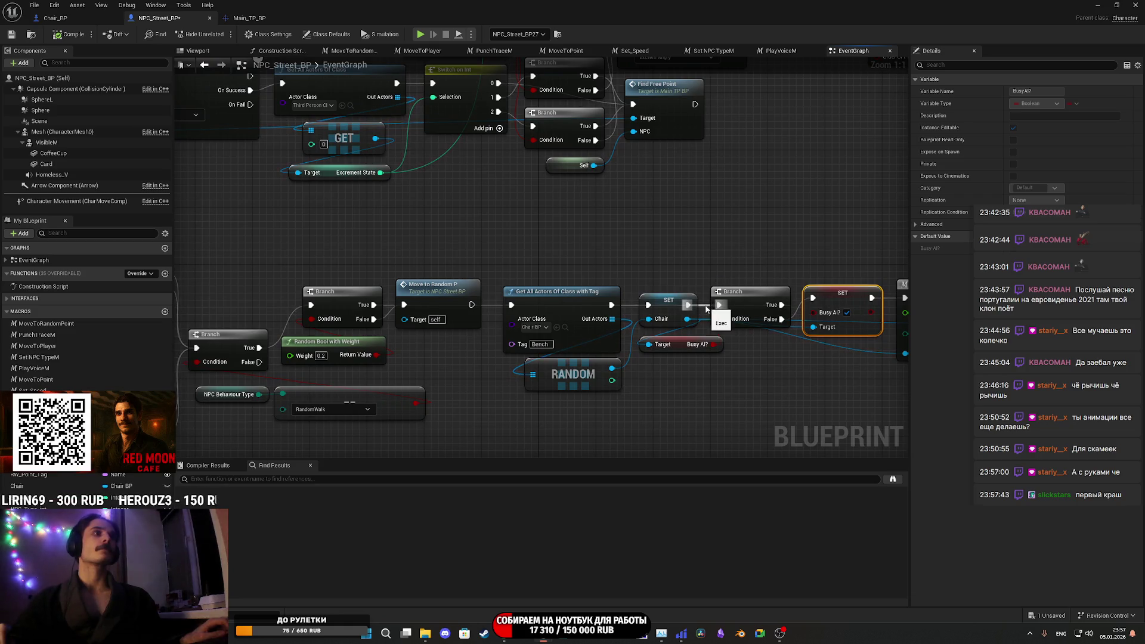
- Wire Get All Actors With Tag's execution into SET and SET into the Branch
left_click_drag(707, 308, 718, 305)
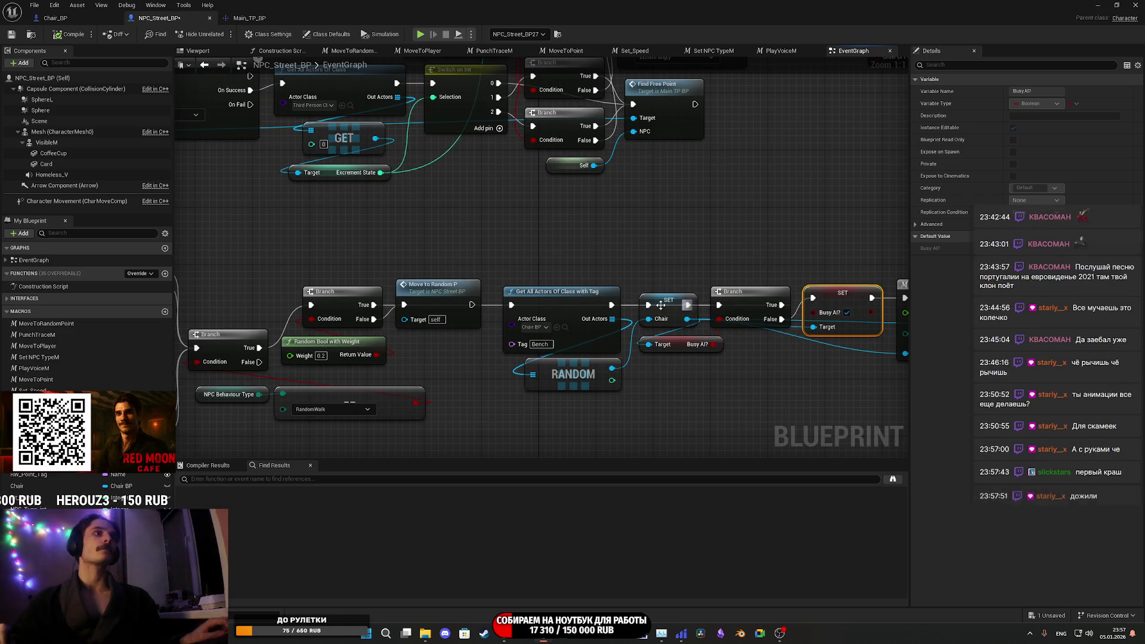
left_click_drag(627, 309, 648, 305)
mouse_move(733, 292)
left_mouse_down()
mouse_move(732, 277)
mouse_move(782, 305)
left_mouse_up()
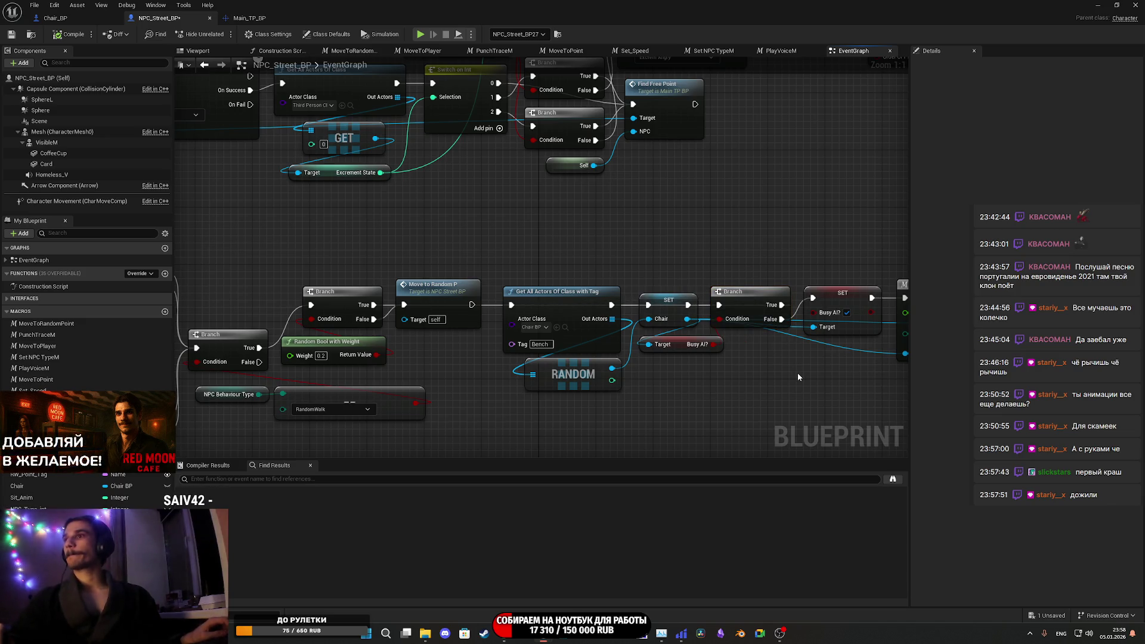
- Save NPC_Street_BP and reconnect SET to the Branch's execution input
mouse_move(792, 373)
left_mouse_down()
mouse_move(563, 346)
mouse_move(680, 332)
mouse_move(608, 338)
mouse_move(673, 319)
mouse_move(777, 348)
left_mouse_up()
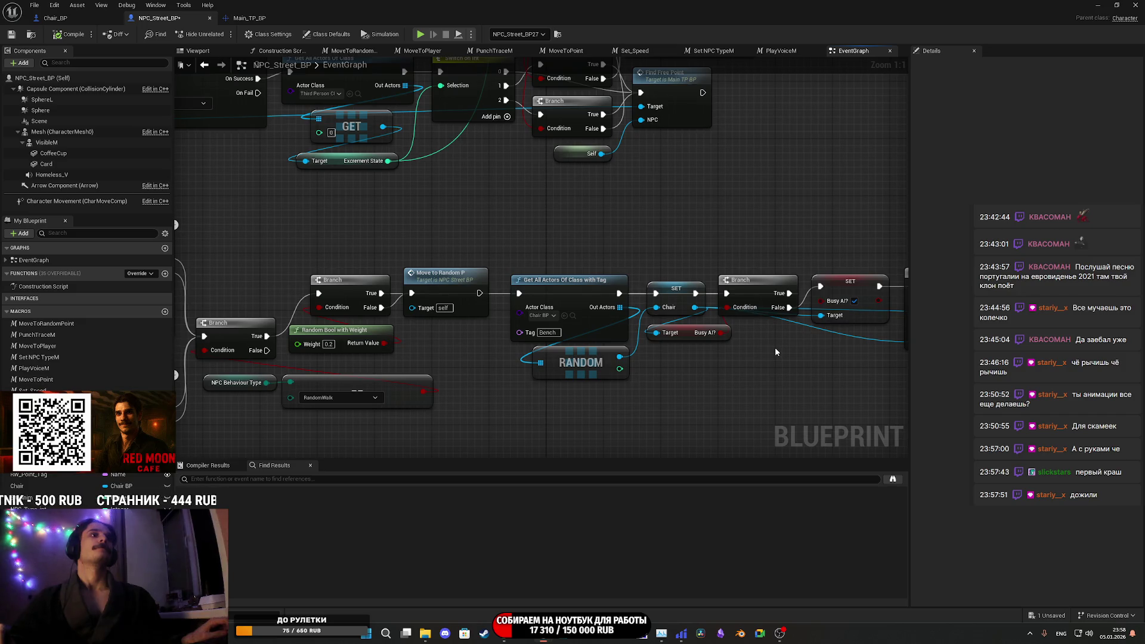
left_click(12, 34)
mouse_move(675, 187)
left_mouse_down()
mouse_move(672, 202)
mouse_move(659, 198)
mouse_move(752, 189)
mouse_move(639, 179)
mouse_move(681, 174)
left_mouse_up()
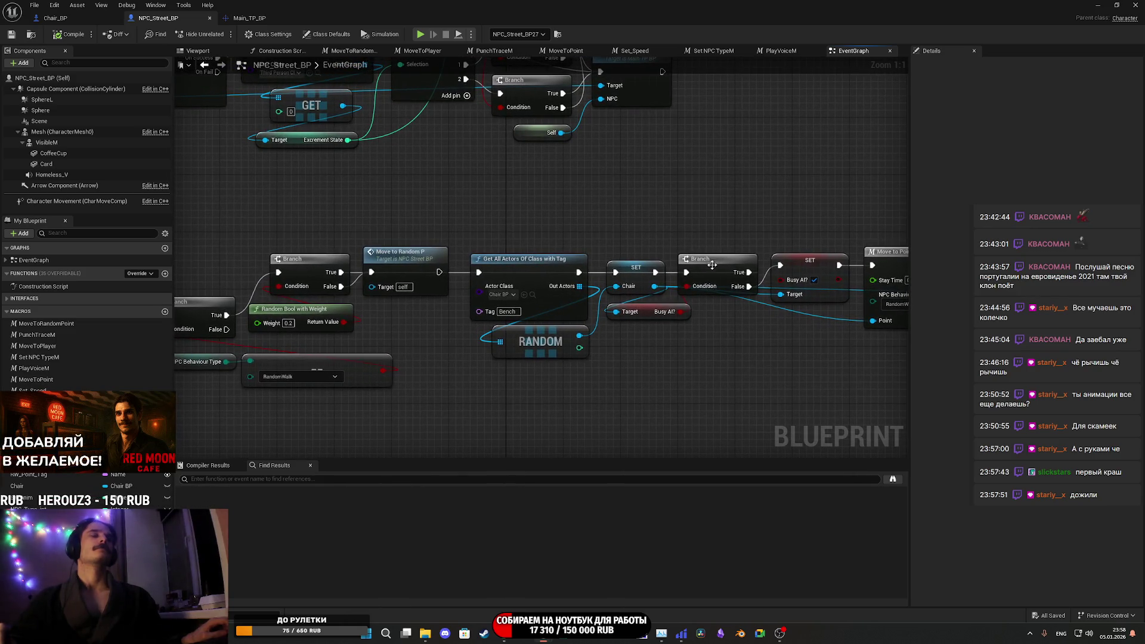
mouse_move(714, 332)
left_mouse_down()
mouse_move(661, 334)
mouse_move(703, 324)
left_mouse_up()
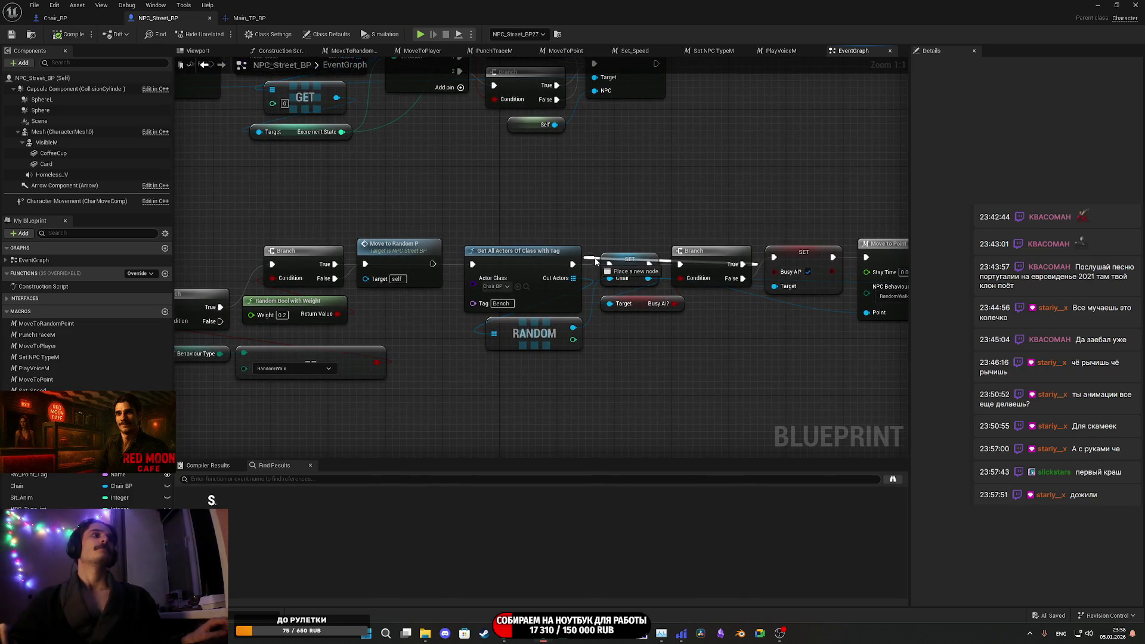
mouse_move(633, 265)
left_mouse_down()
mouse_move(649, 265)
mouse_move(369, 270)
left_mouse_up()
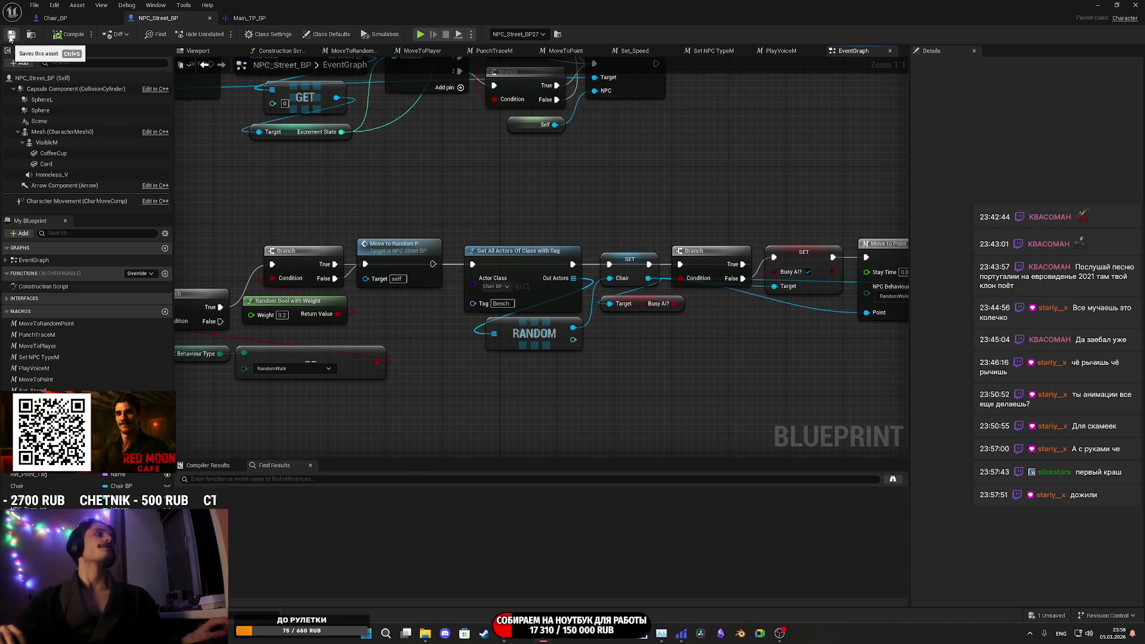
- Set the Random Bool with Weight node's Weight to 0.35
left_click_drag(498, 182, 520, 288)
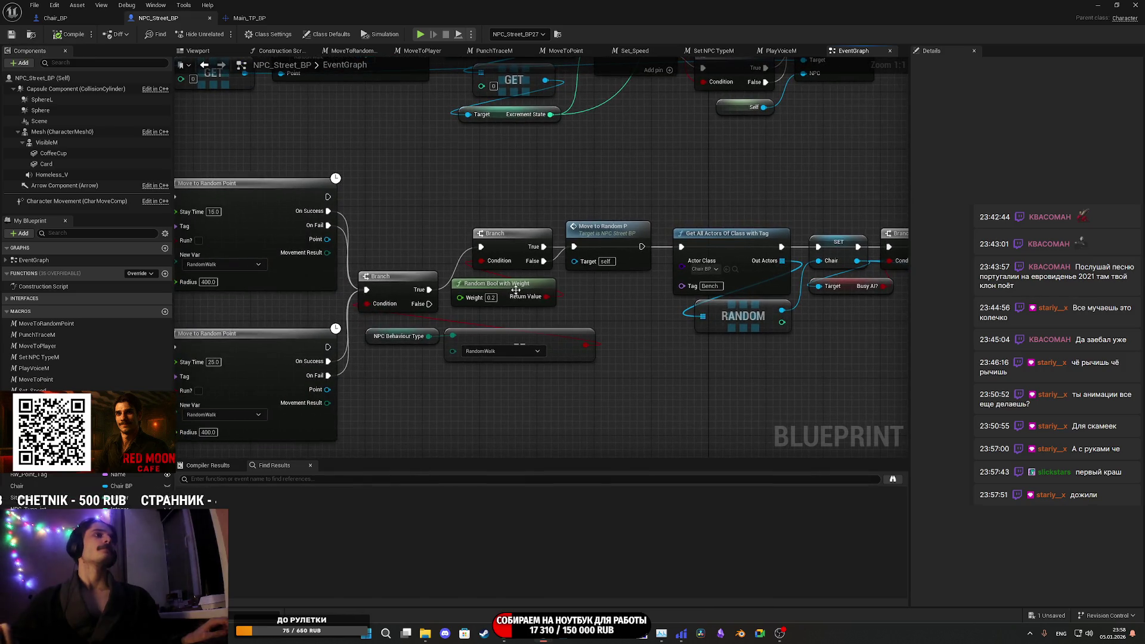
type("0")
key("Return")
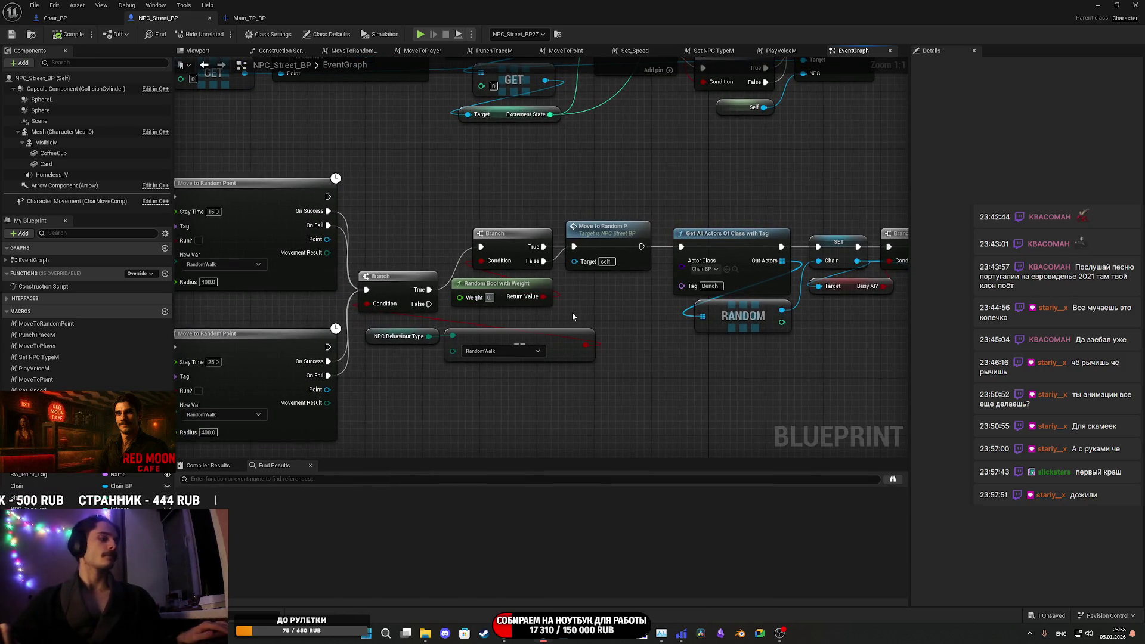
type(".35")
key("Return")
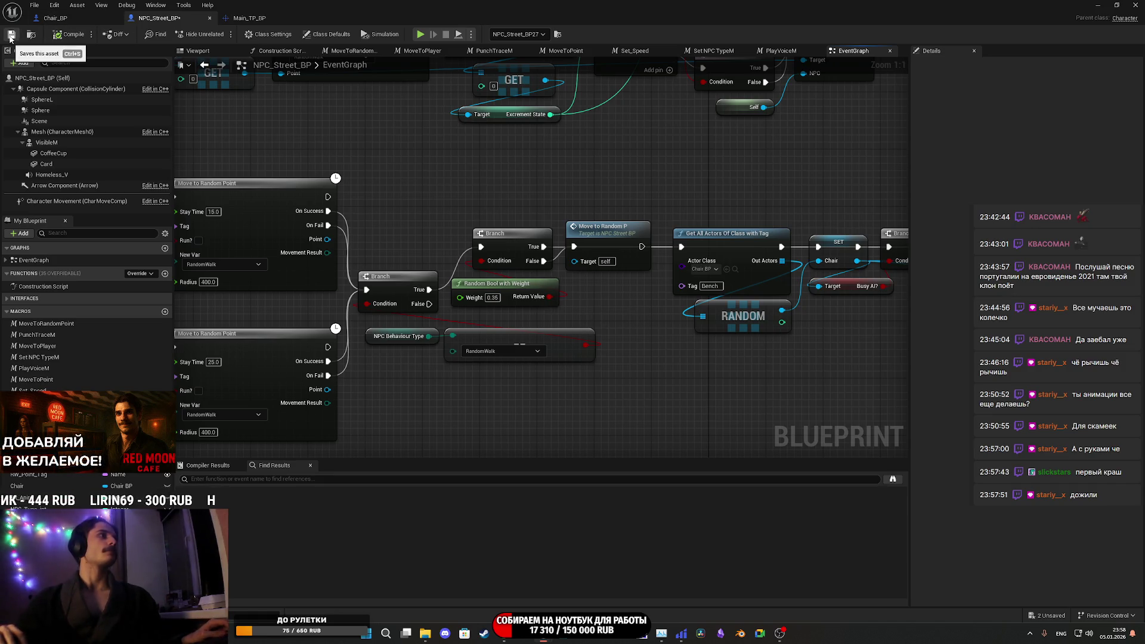
- Close the Message Log, play-test the level full screen with F11, then stop with F8
left_click(1097, 5)
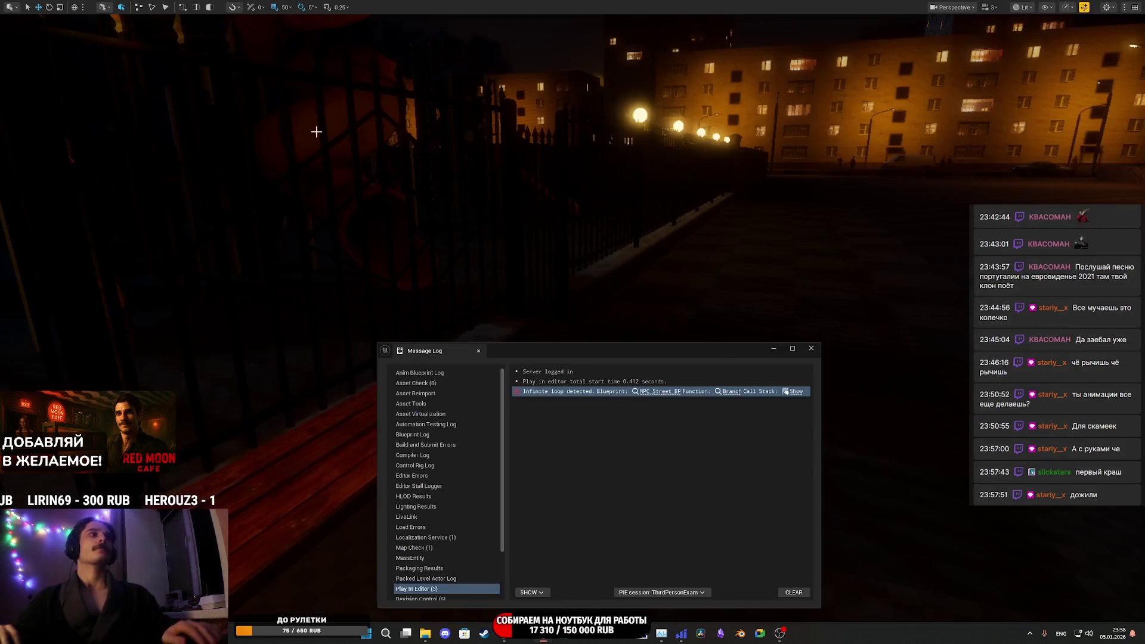
left_click(819, 351)
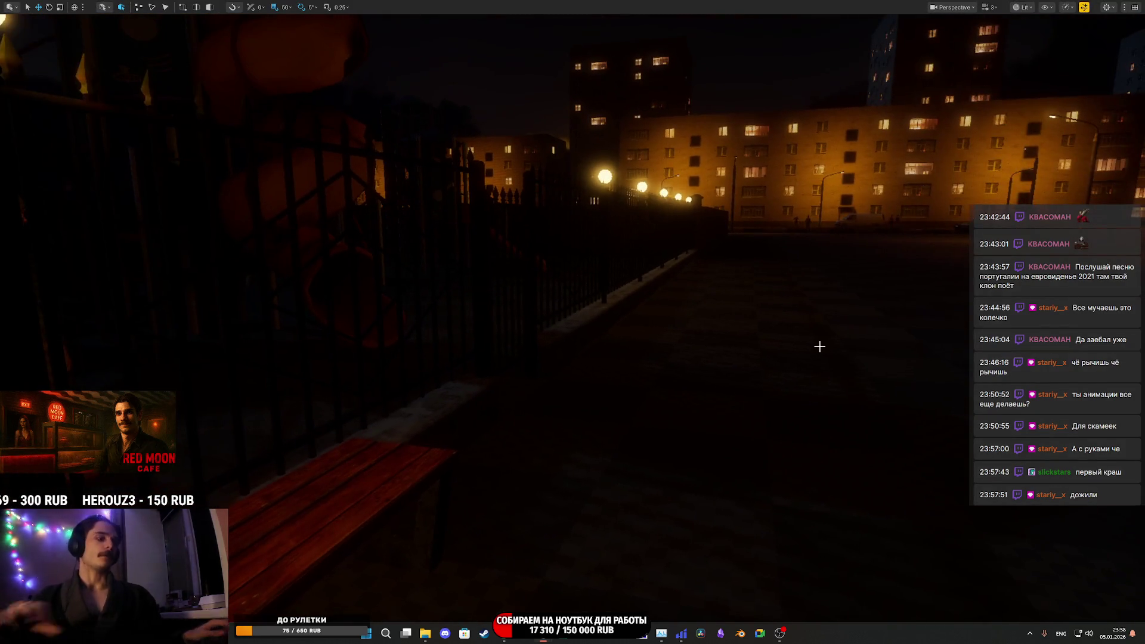
key("alt+p")
key("F11")
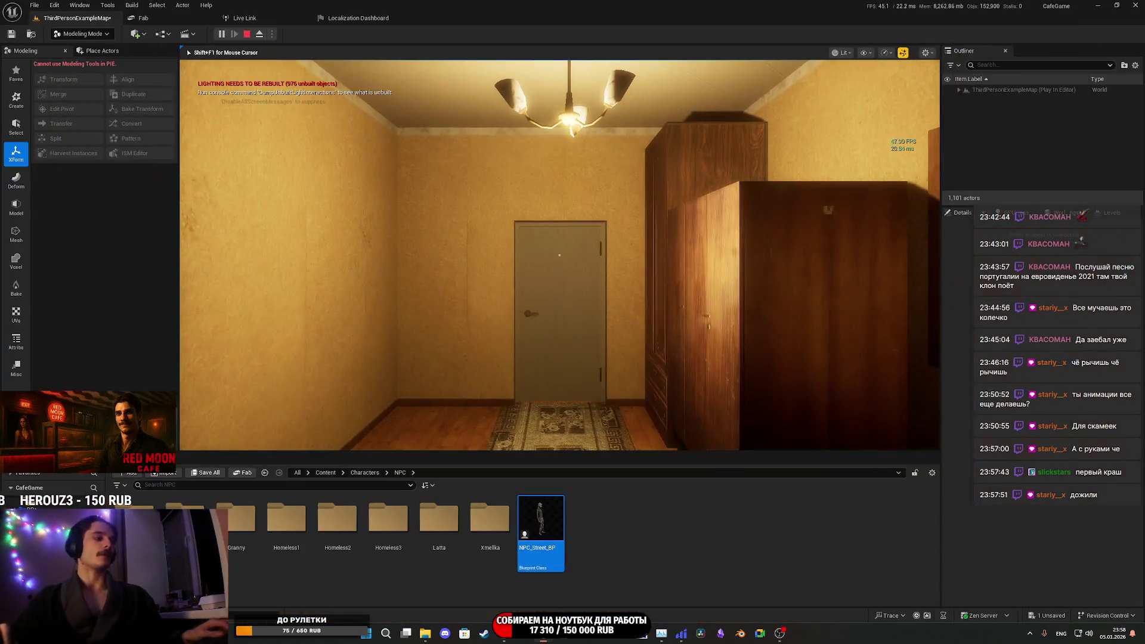
key("F11")
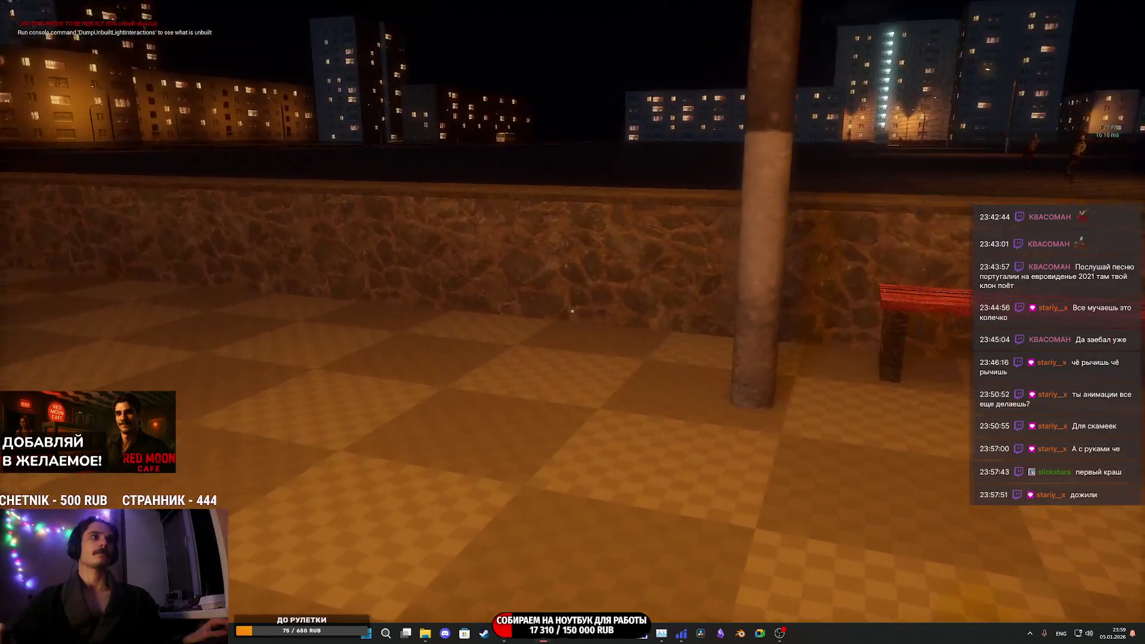
key("F8")
- Show the navmesh in game view and select the orange nav modifier strip by Red Moon Cafe
key("Escape")
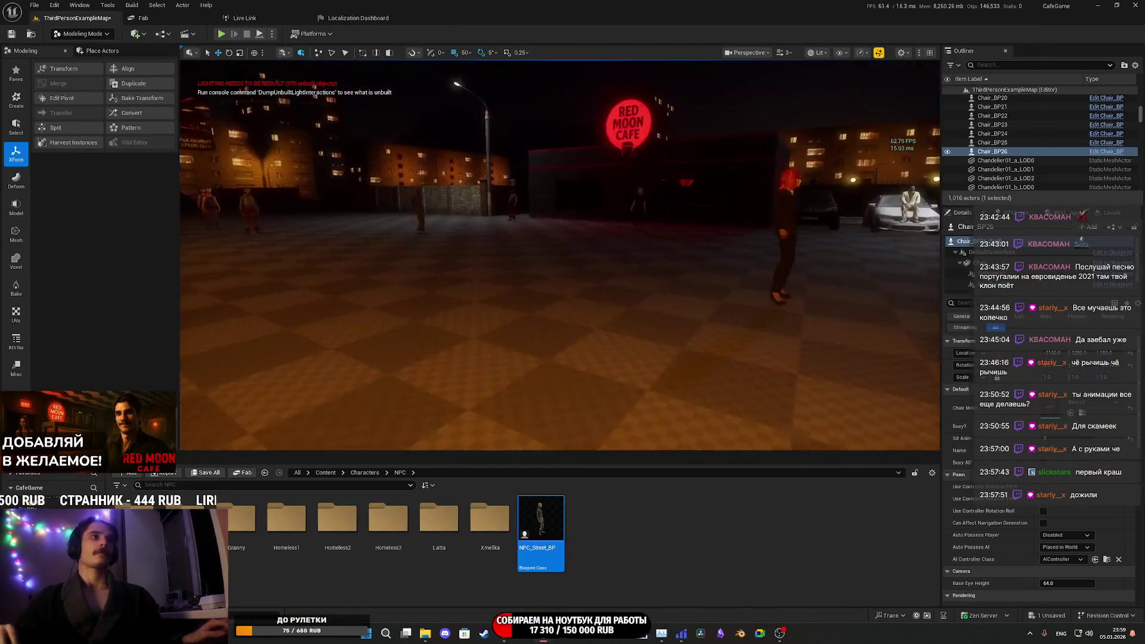
key("p")
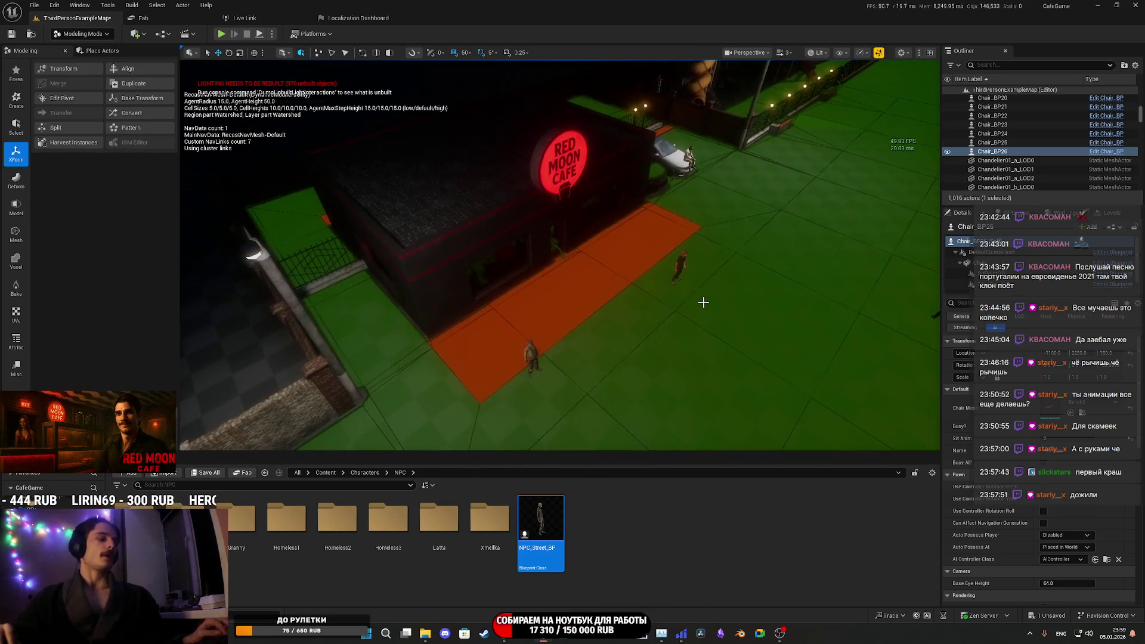
key("p")
key("g")
key("p")
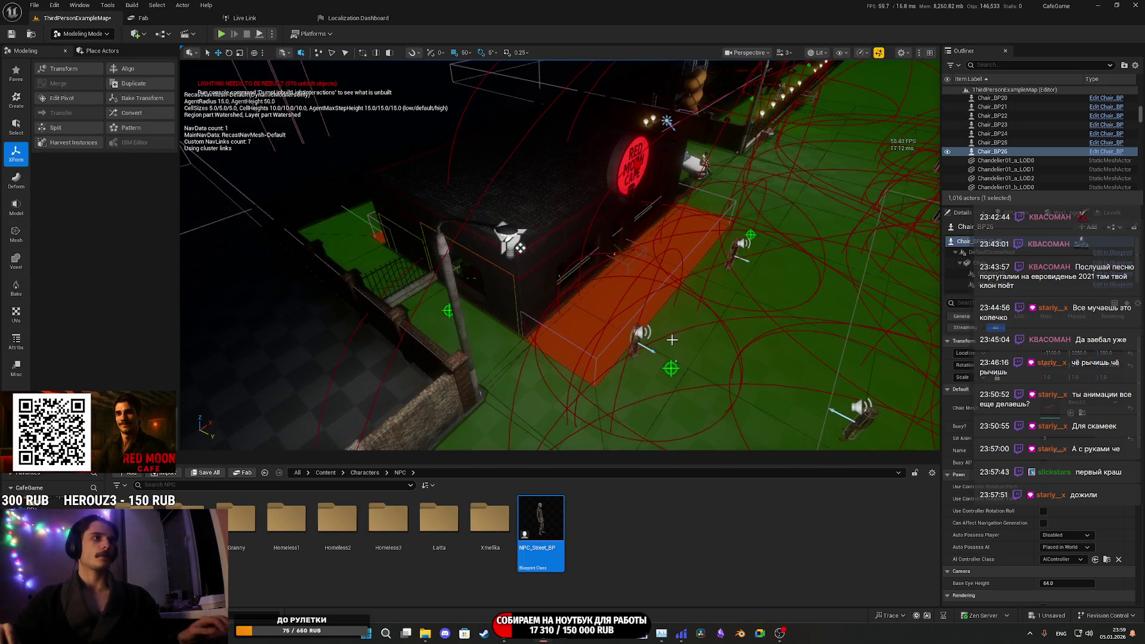
left_click(605, 379)
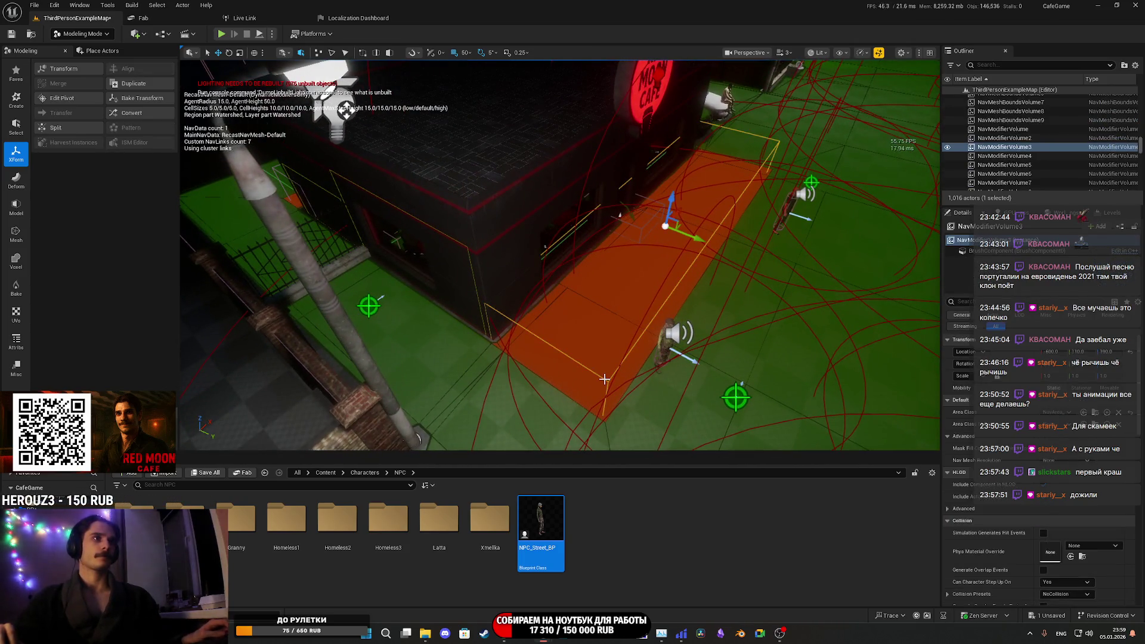
- Duplicate the nav modifier volume as NavModifierVolume11 and align it with the sidewalk edge
left_click_drag(549, 300, 825, 294)
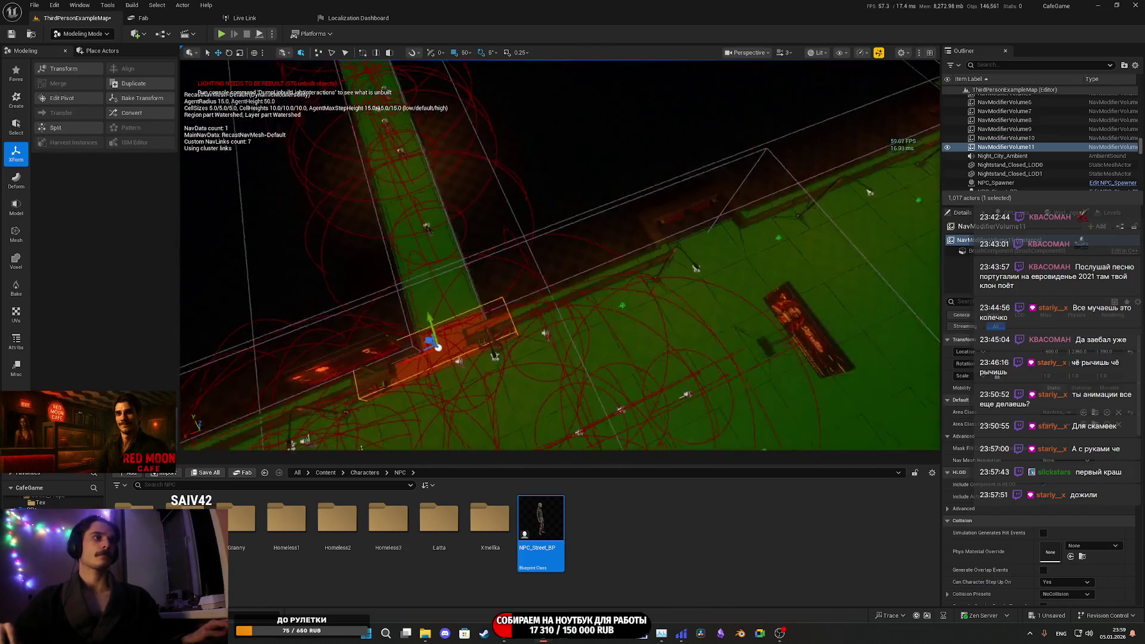
mouse_move(497, 321)
left_mouse_down()
mouse_move(603, 267)
mouse_move(592, 276)
left_mouse_up()
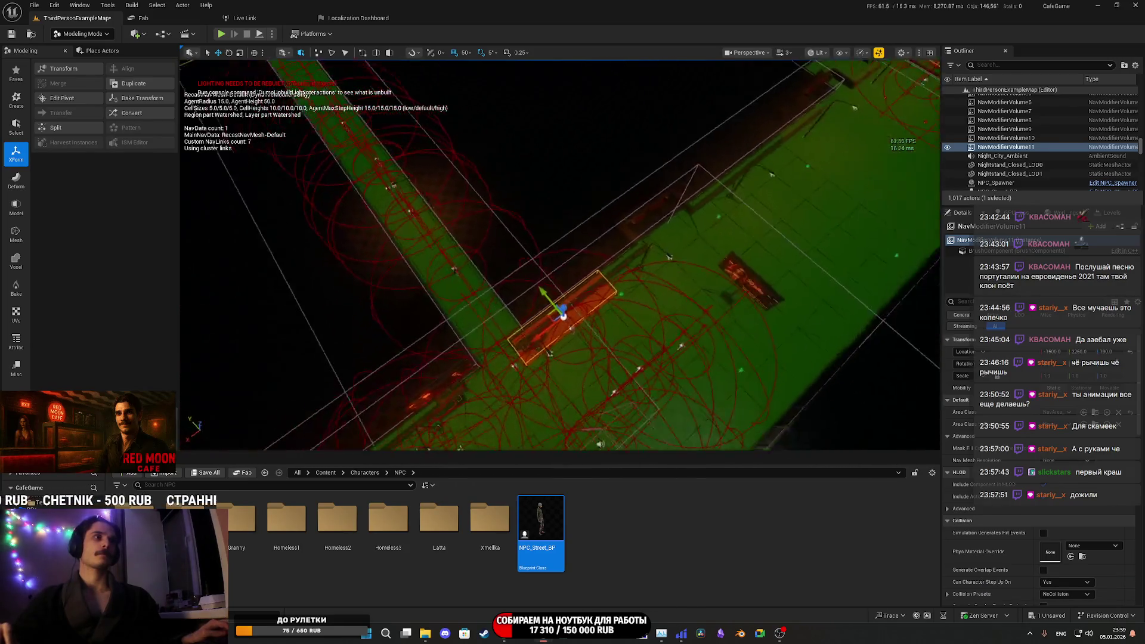
left_click_drag(545, 290, 542, 294)
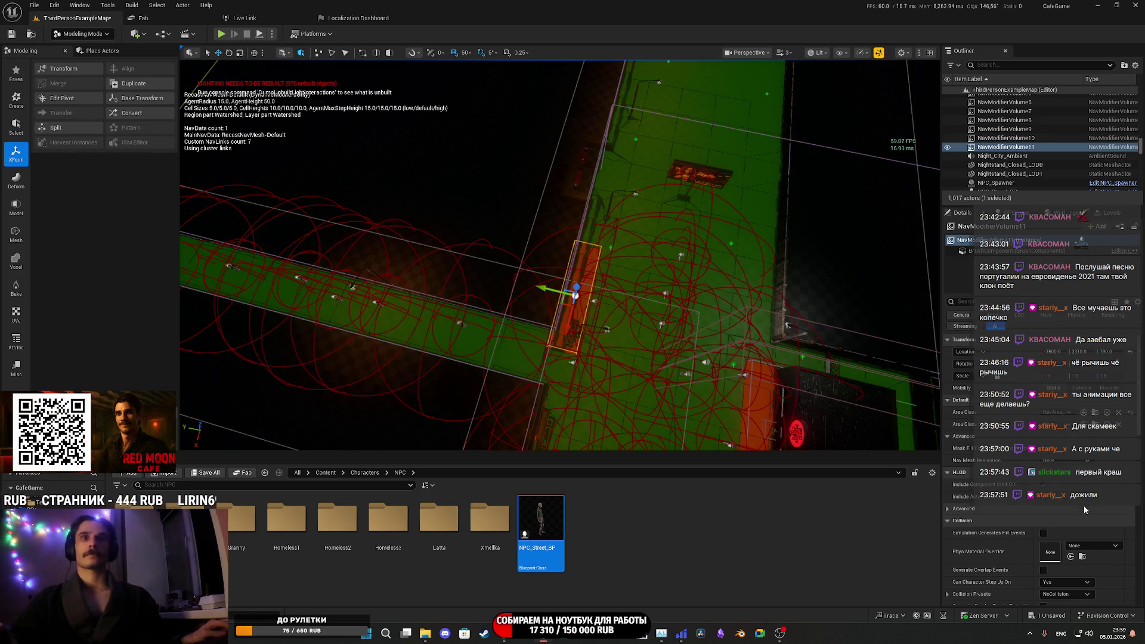
scroll(1072, 517, "down", 5)
left_click_drag(576, 295, 577, 296)
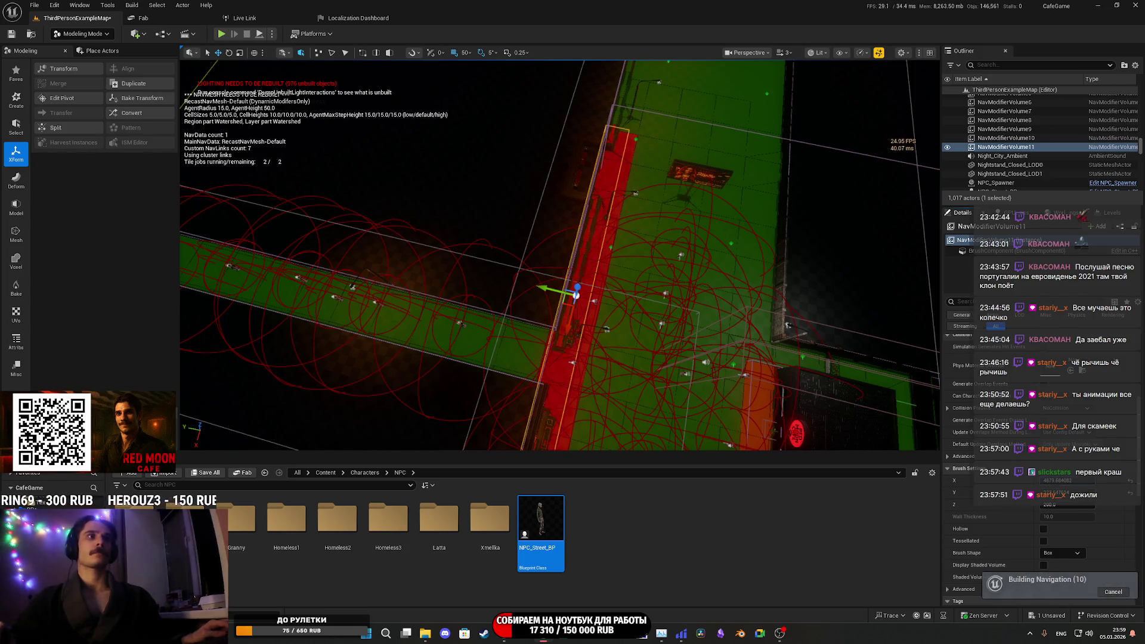
- Slide the copy further along the sidewalk edge and select NavModifierVolume2
mouse_move(564, 327)
left_mouse_down()
mouse_move(613, 188)
mouse_move(632, 206)
mouse_move(674, 211)
mouse_move(785, 171)
left_mouse_up()
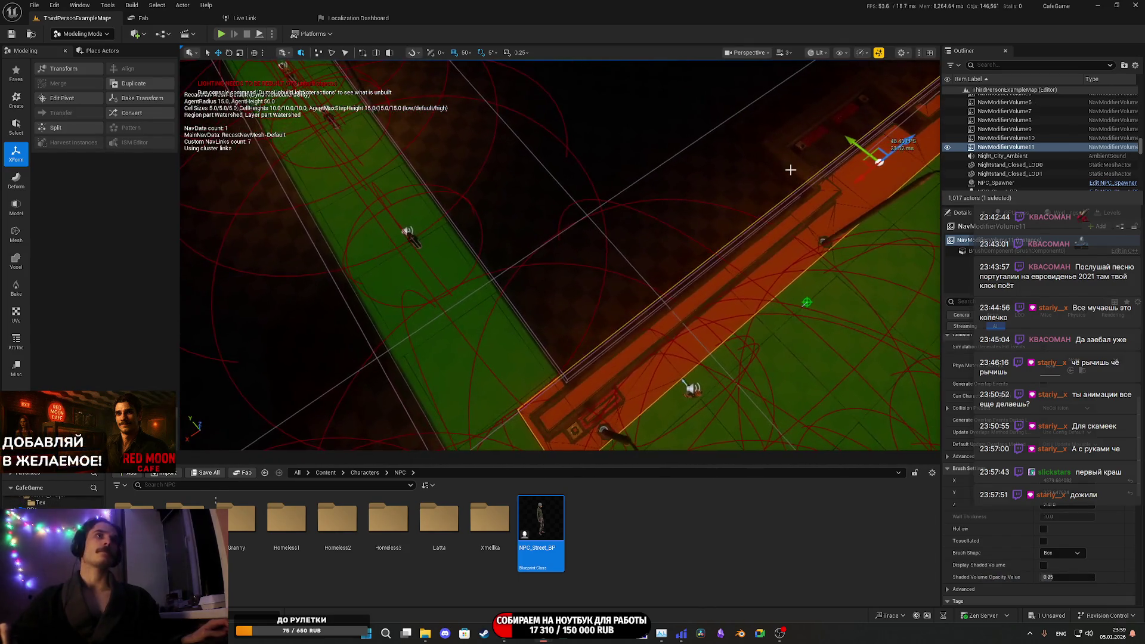
mouse_move(863, 181)
left_mouse_down()
mouse_move(841, 170)
mouse_move(874, 201)
mouse_move(859, 164)
mouse_move(870, 144)
mouse_move(853, 176)
mouse_move(482, 303)
mouse_move(687, 287)
left_mouse_up()
left_click(590, 341)
left_click_drag(591, 341, 605, 256)
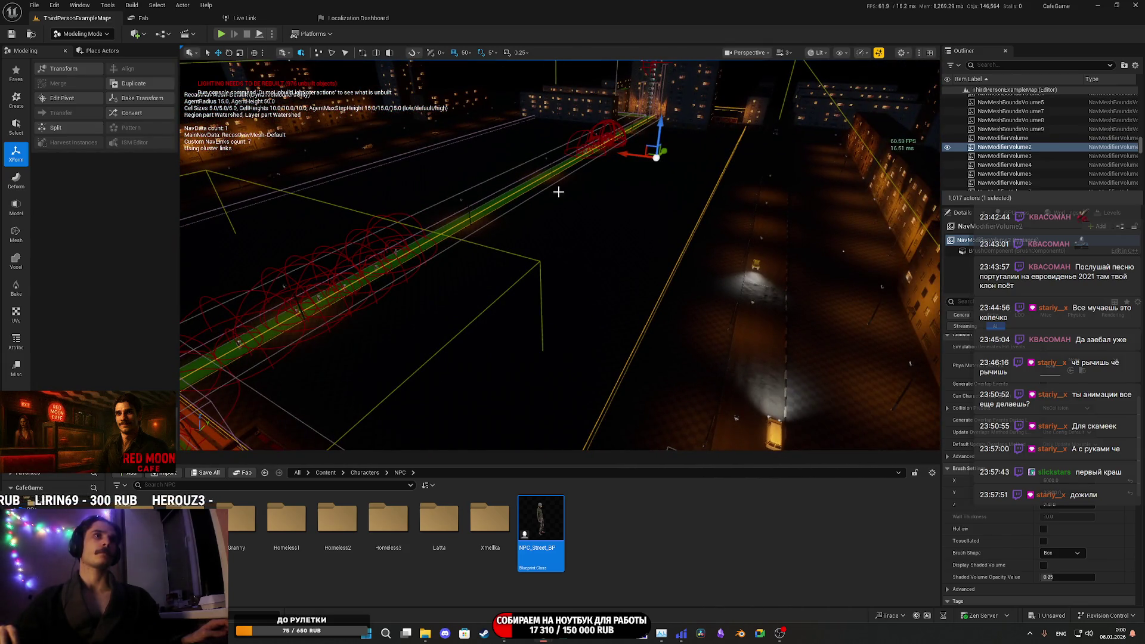
- Slide NavModifierVolume2 sideways toward the wall so its edge meets the sidewalk border
left_click_drag(666, 151, 666, 239)
left_click_drag(888, 257, 895, 258)
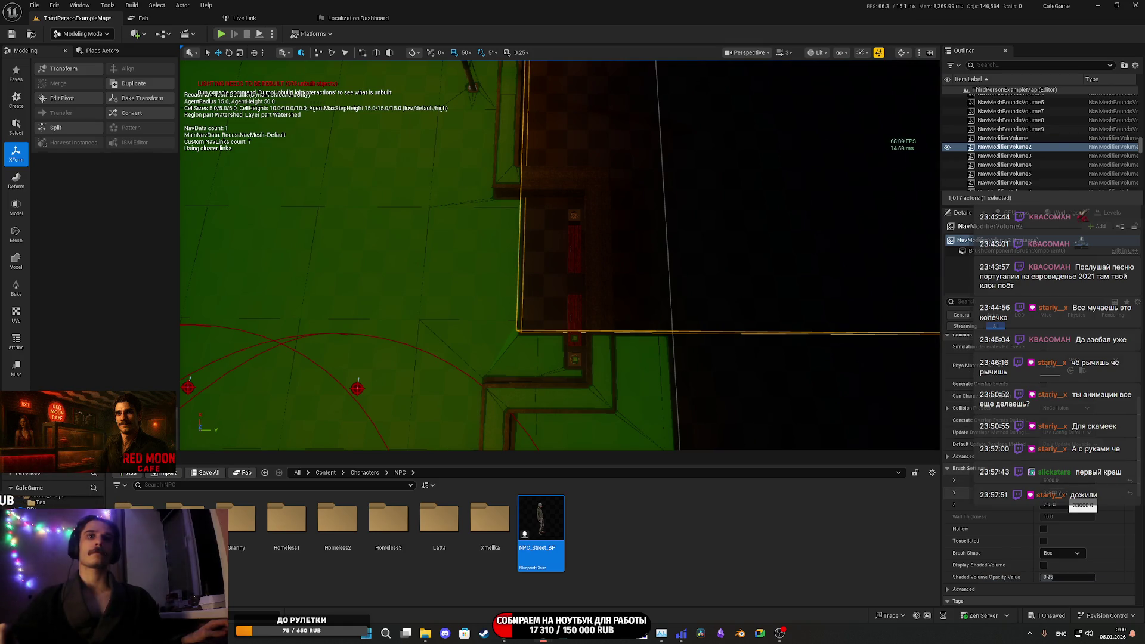
scroll(1041, 417, "up", 5)
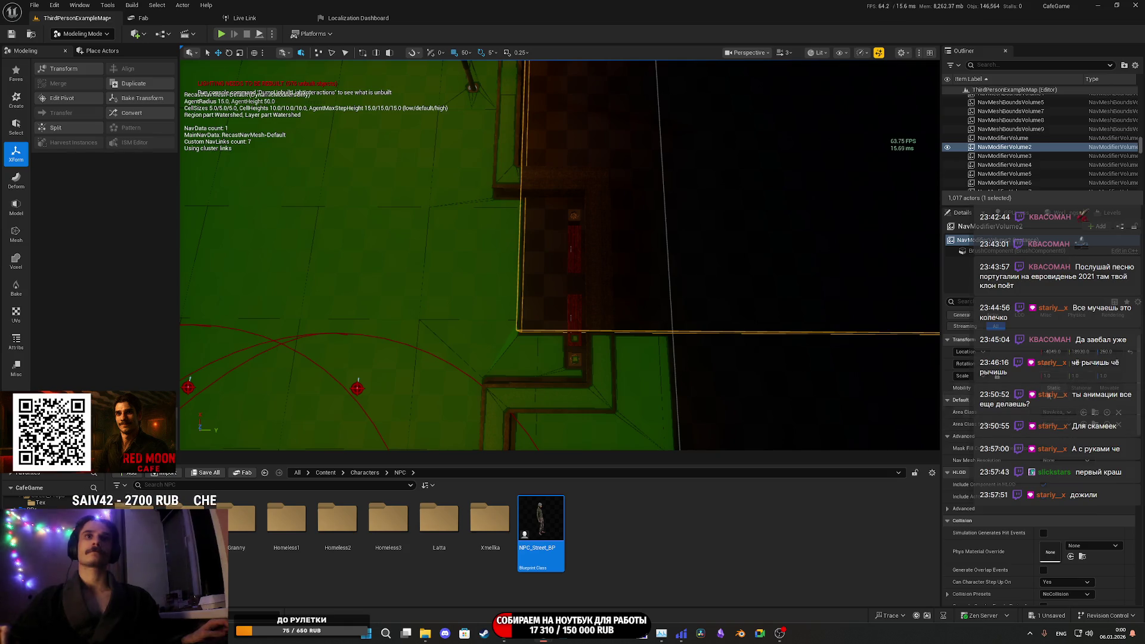
left_click_drag(1074, 352, 1107, 351)
left_click_drag(368, 189, 368, 190)
mouse_move(577, 310)
left_mouse_down()
mouse_move(509, 276)
mouse_move(553, 280)
left_mouse_up()
left_click(577, 306)
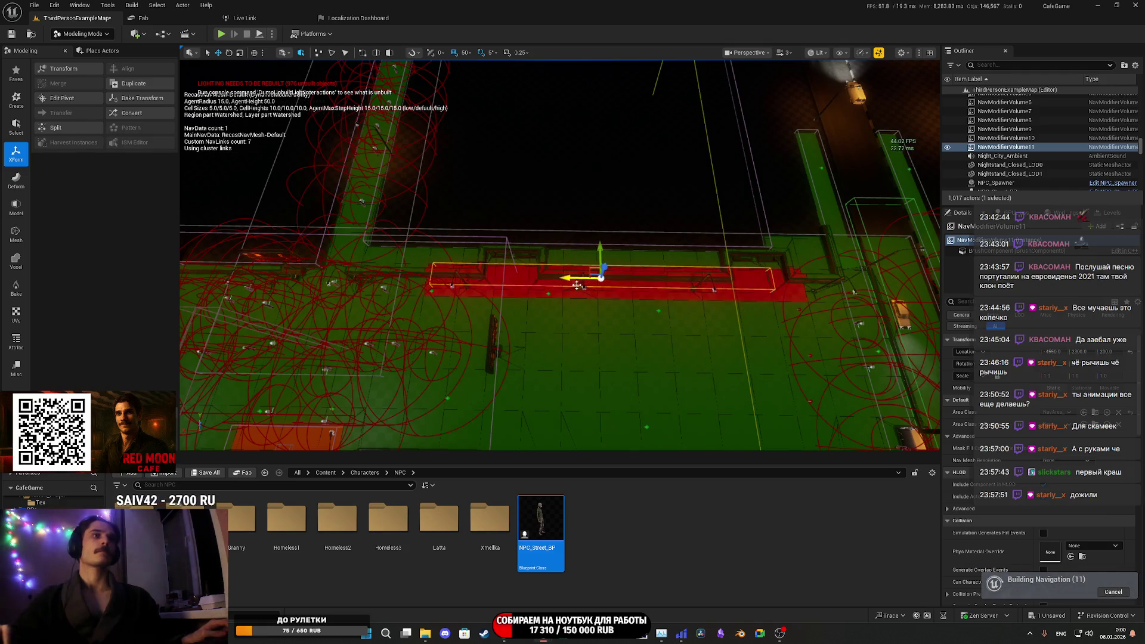
scroll(1053, 517, "down", 5)
- Stretch the volume's Brush Settings X to about 7096 and adjust its Y extent
left_click_drag(1053, 515, 1092, 515)
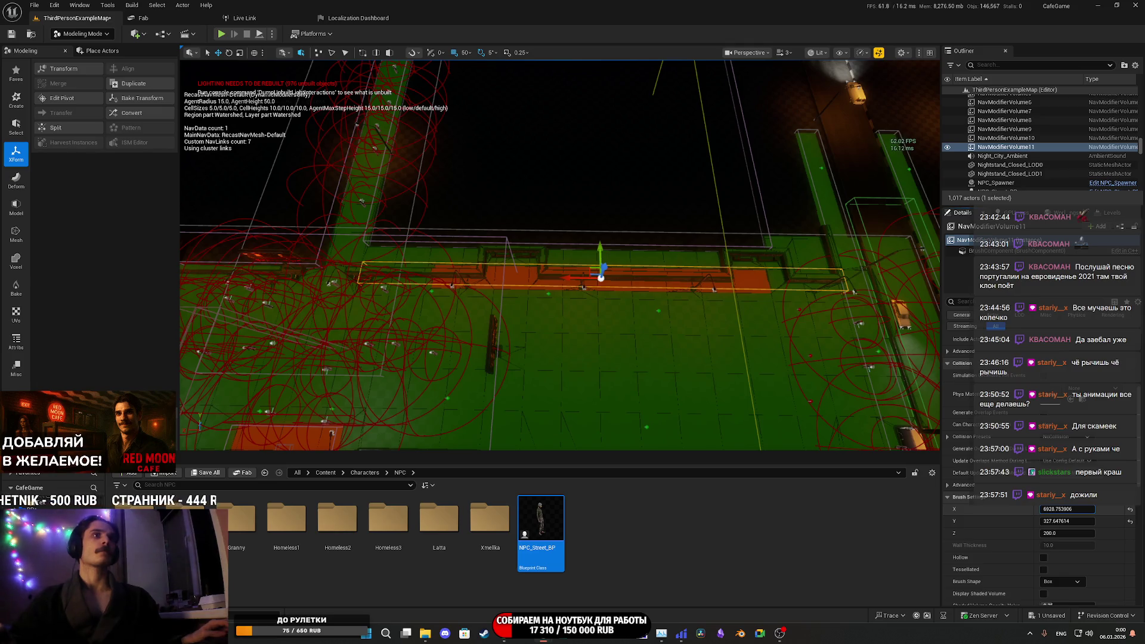
left_click_drag(1068, 509, 1092, 509)
mouse_move(788, 253)
left_mouse_down()
mouse_move(764, 250)
mouse_move(784, 251)
mouse_move(711, 161)
mouse_move(663, 147)
left_mouse_up()
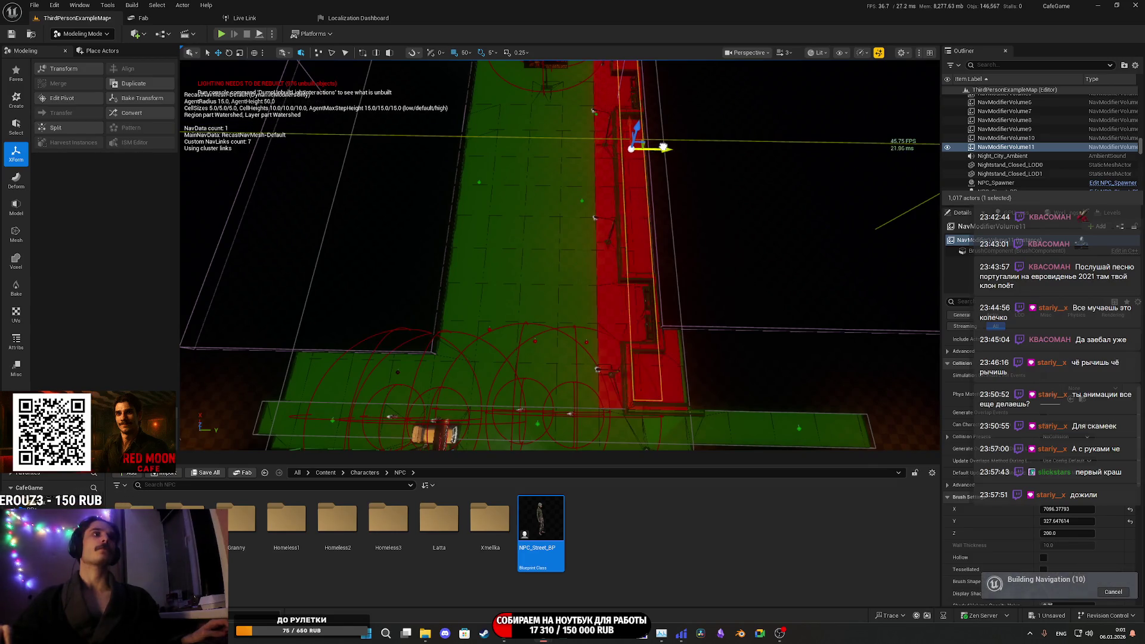
left_click_drag(1067, 521, 1140, 520)
mouse_move(708, 335)
left_mouse_down()
mouse_move(573, 341)
mouse_move(792, 301)
mouse_move(385, 276)
mouse_move(398, 277)
mouse_move(399, 218)
mouse_move(381, 218)
mouse_move(400, 245)
mouse_move(429, 229)
mouse_move(615, 344)
left_mouse_up()
- Nudge the NavModifierVolume beside the cafe wall, then Save All
left_click(562, 328)
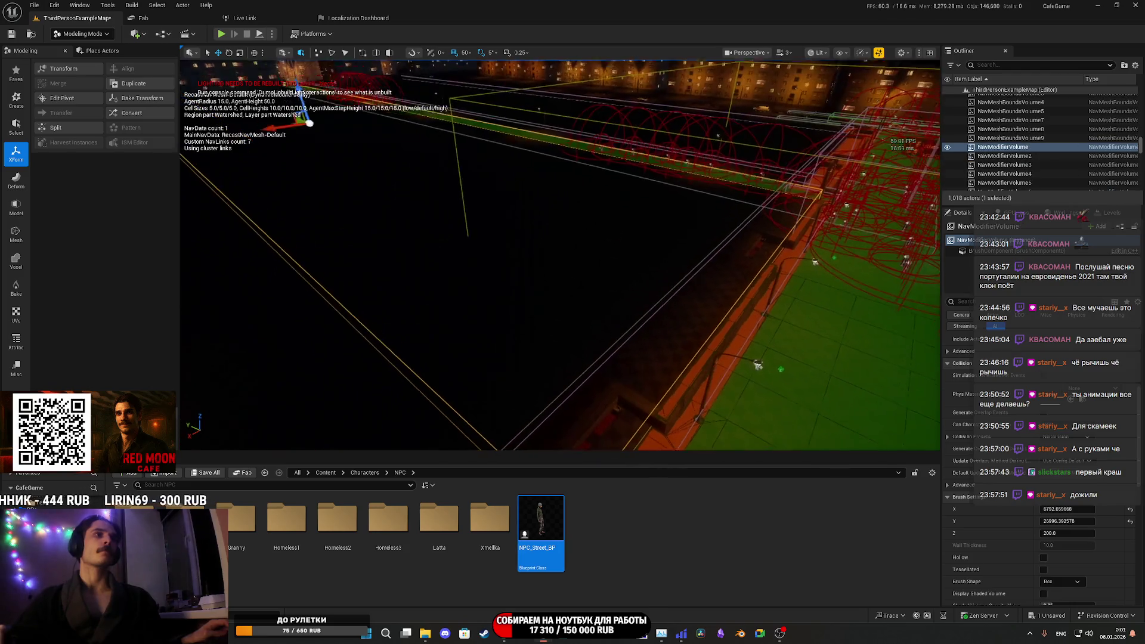
scroll(956, 496, "up", 5)
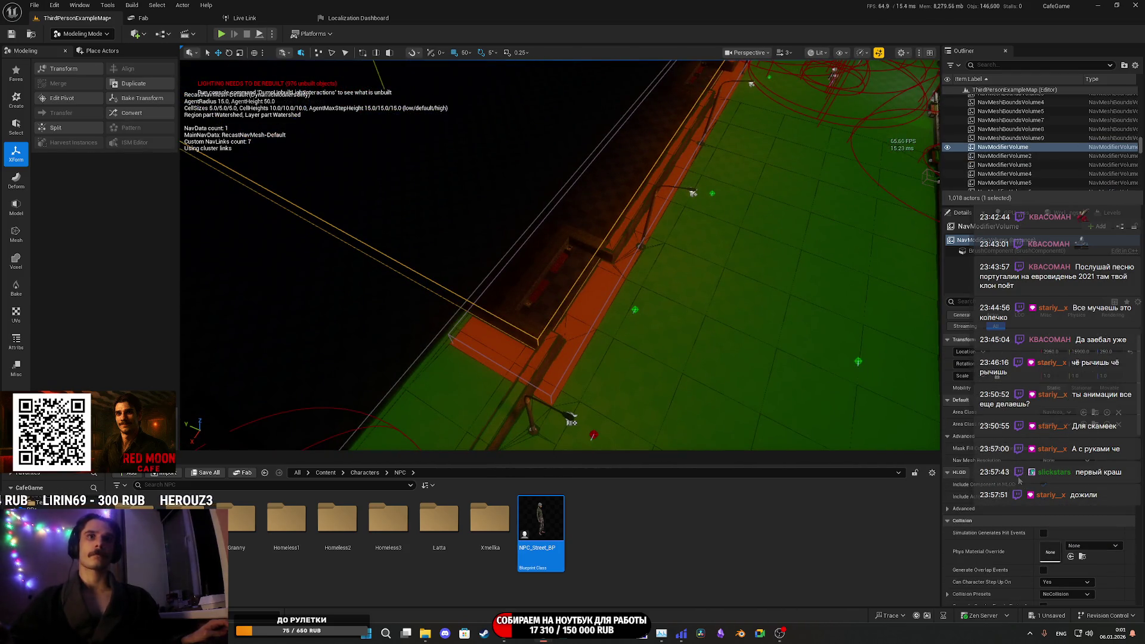
key("Return")
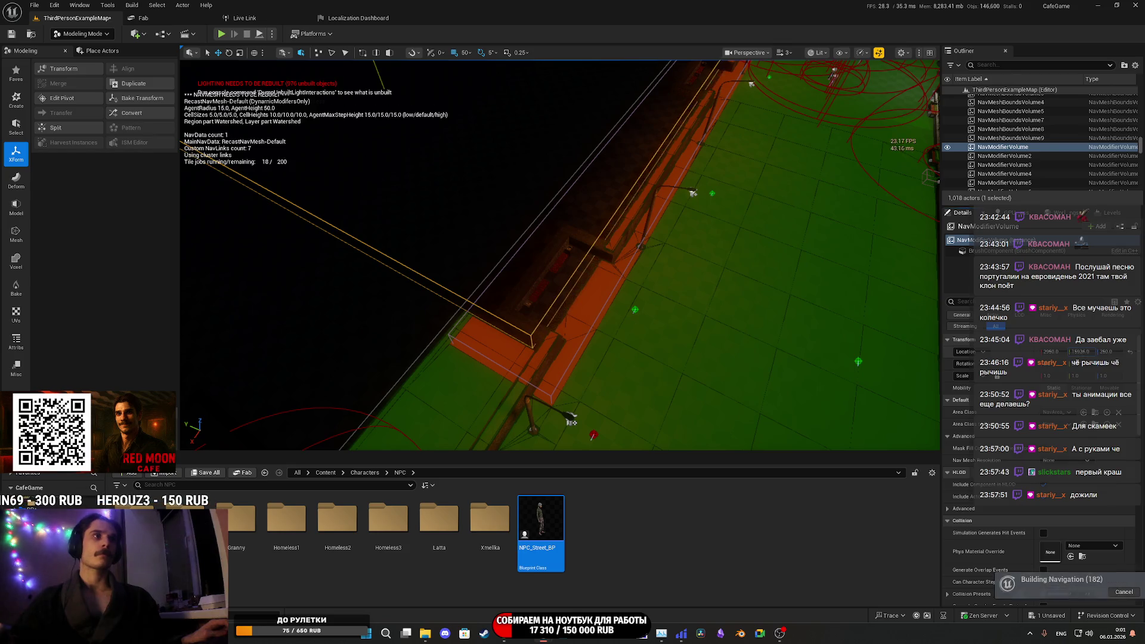
left_click_drag(572, 421, 489, 275)
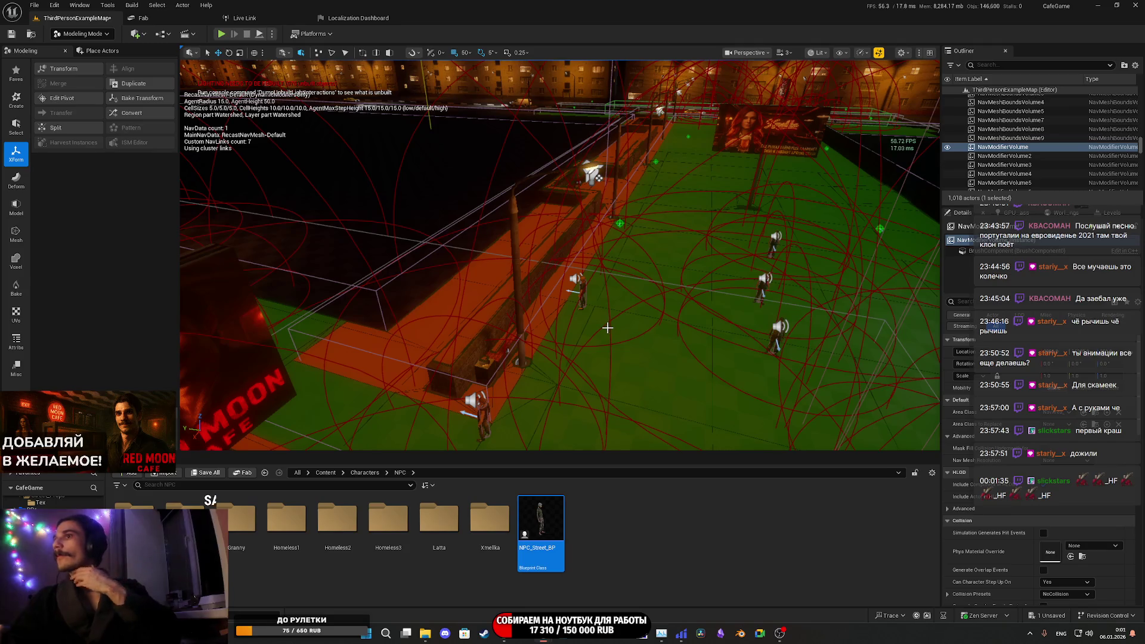
left_click(205, 473)
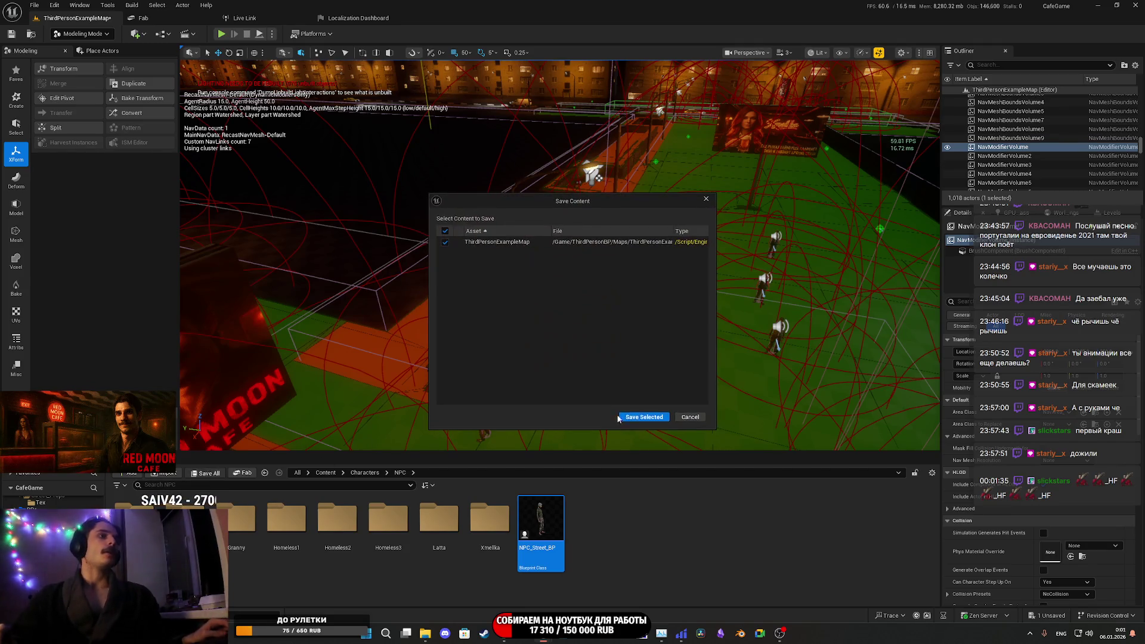
- Save ThirdPersonExampleMap and hide the navigation mesh overlay
left_click(644, 417)
left_click_drag(574, 375, 540, 358)
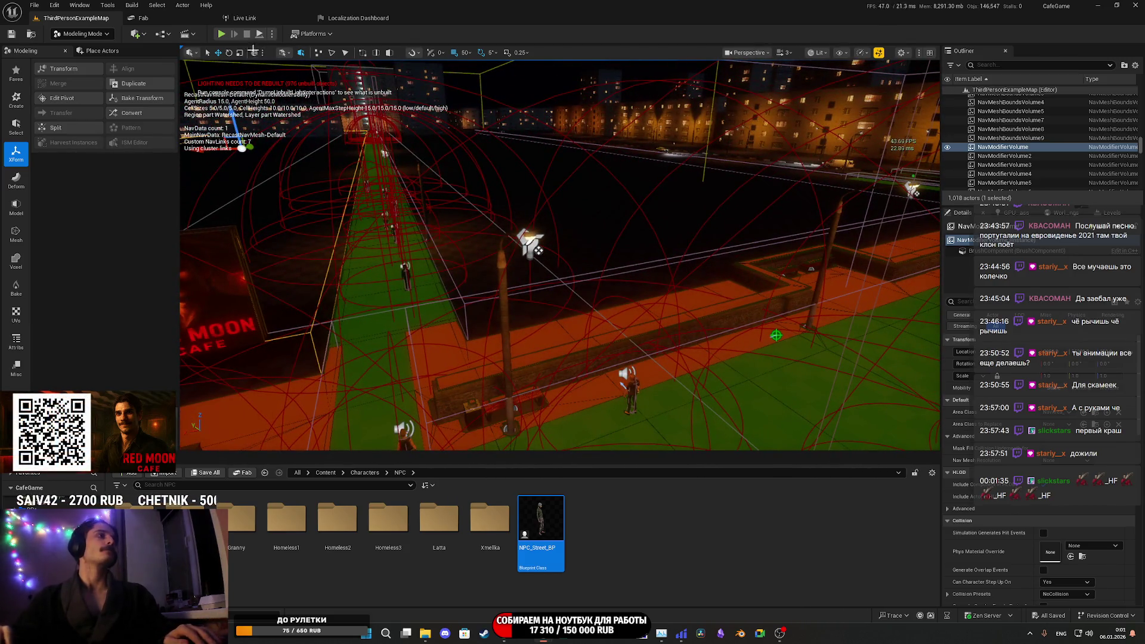
left_click_drag(499, 183, 477, 155)
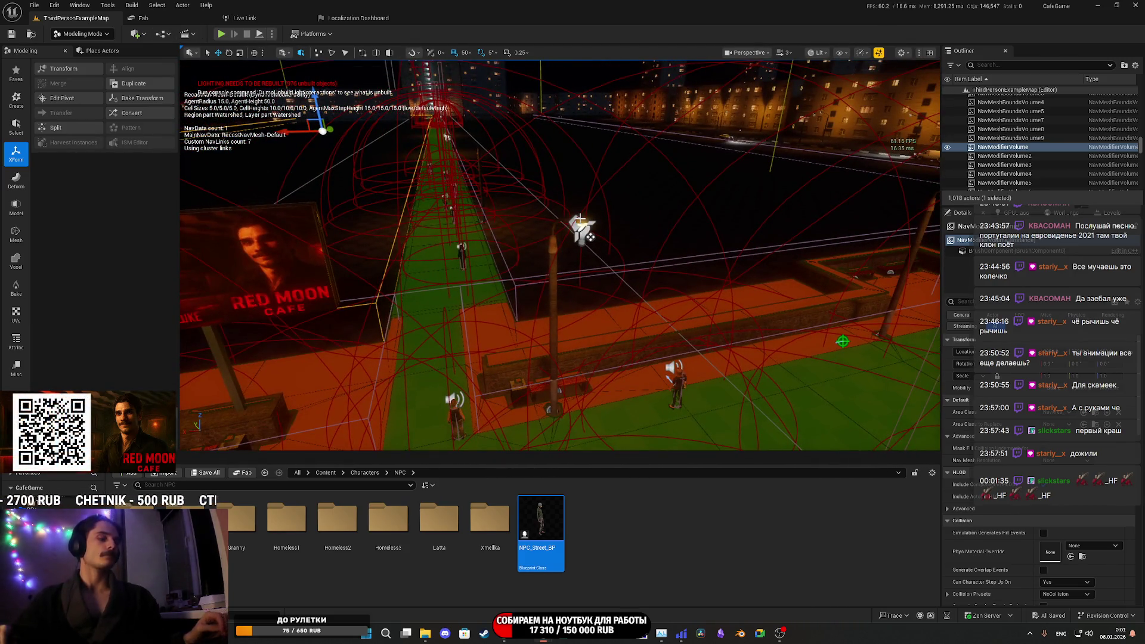
key("p")
left_click_drag(490, 370, 490, 345)
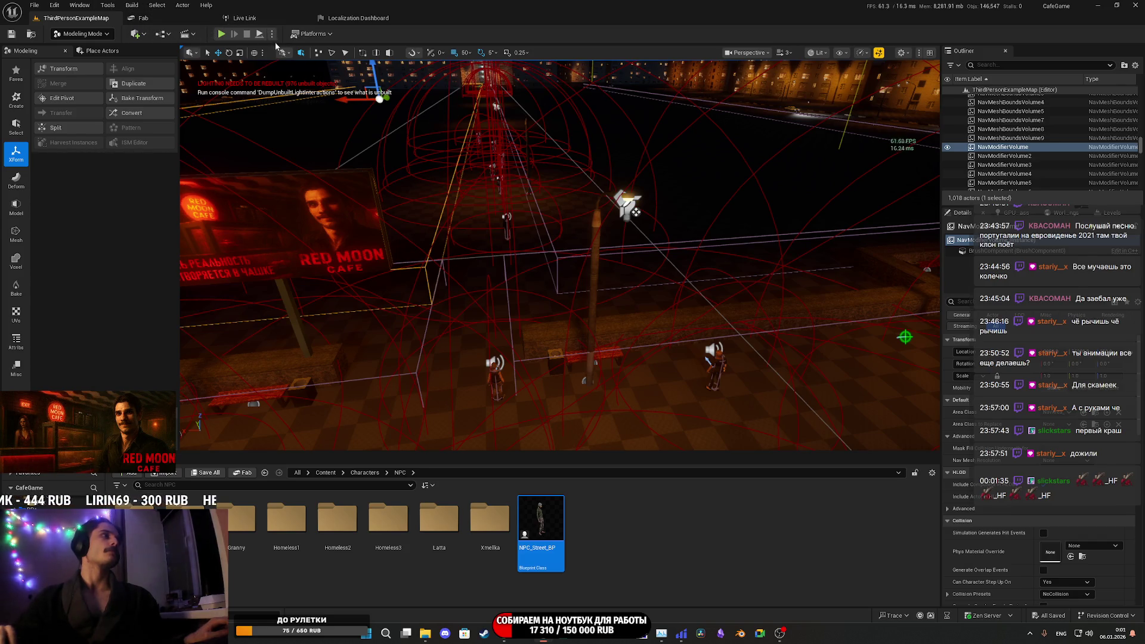
left_click(88, 9)
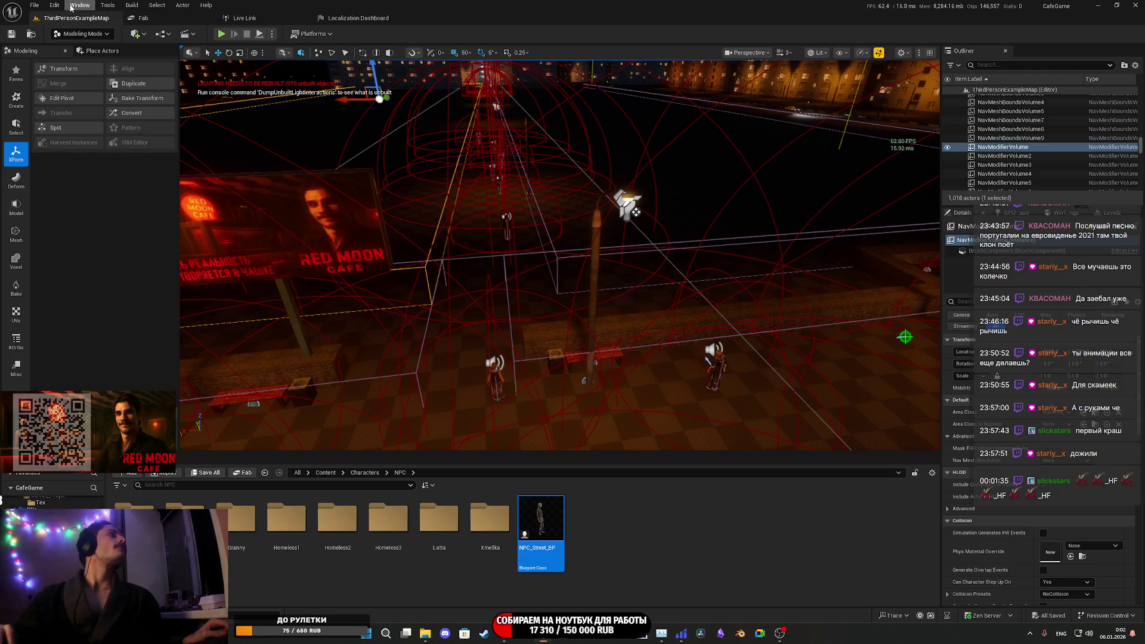
left_click(71, 6)
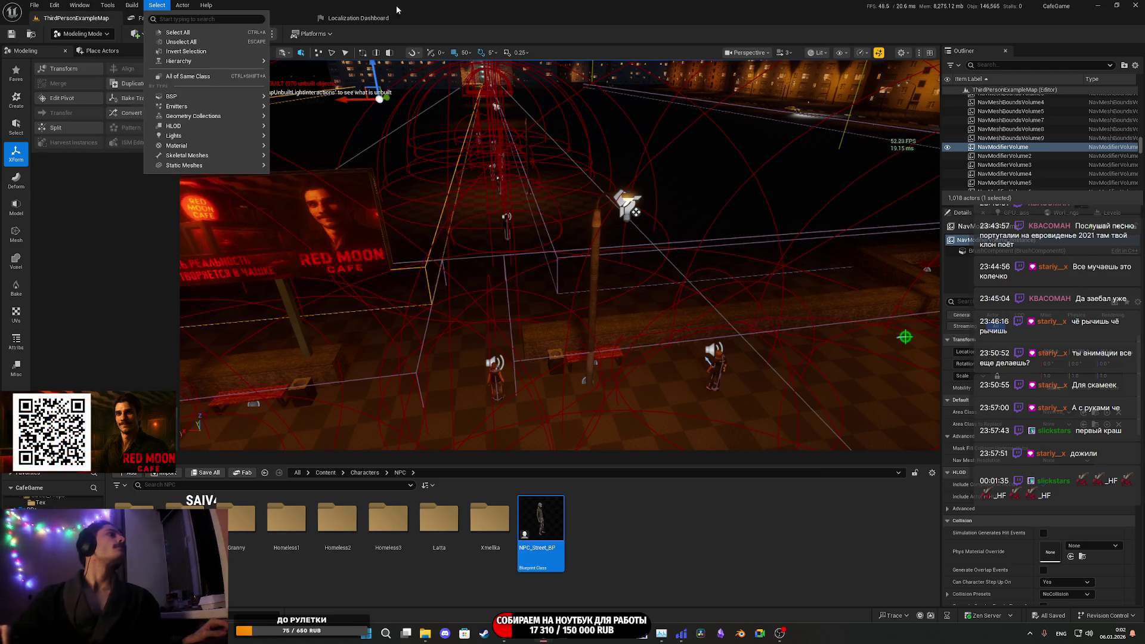
key("Escape")
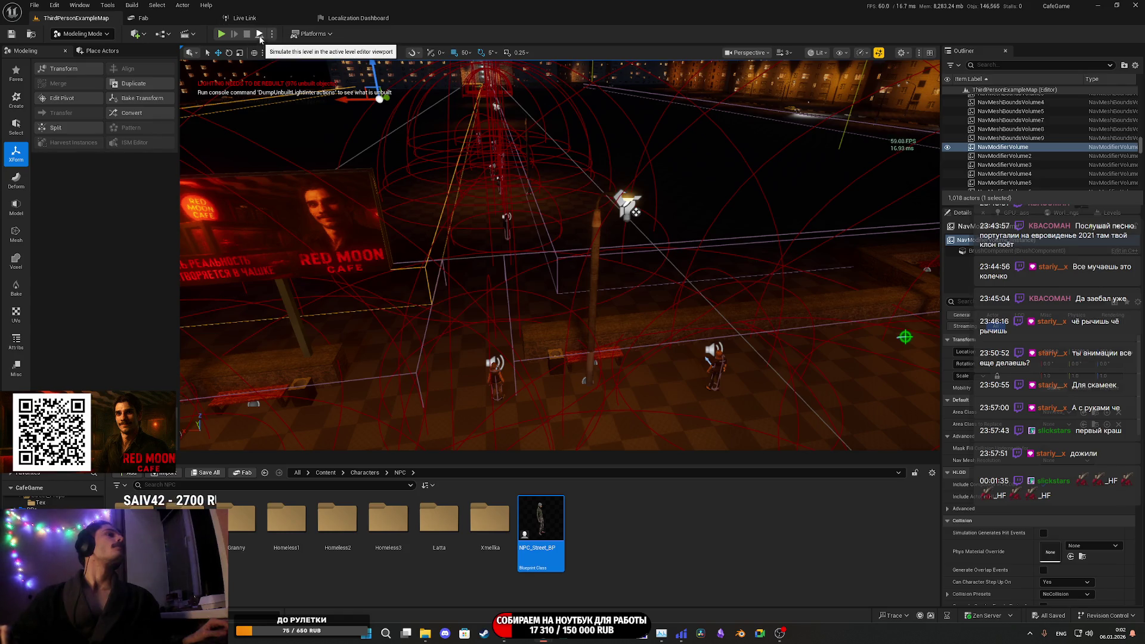
left_click_drag(396, 107, 334, 119)
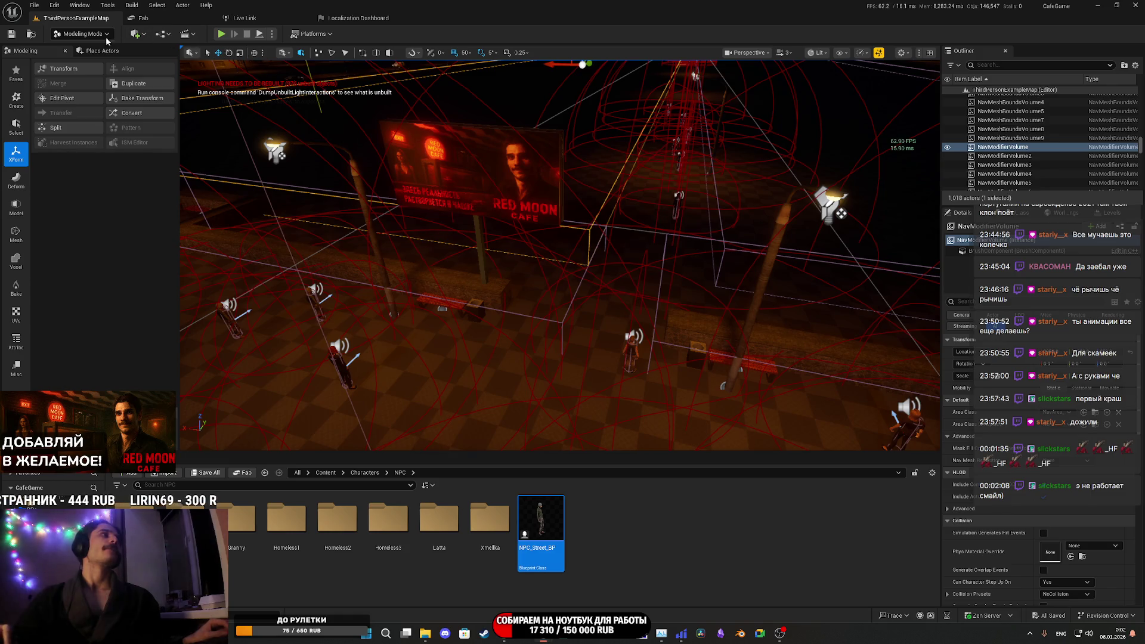
left_click(108, 34)
- Switch from Modeling to Selection Mode, then view the billboard and street from higher above the city
left_click(83, 54)
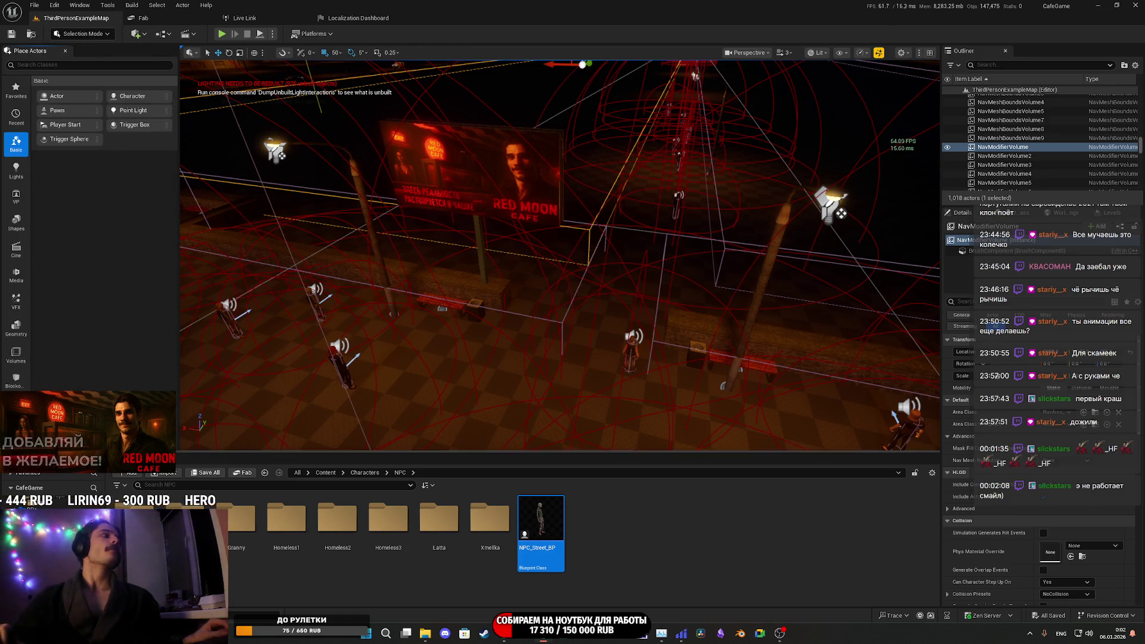
left_click_drag(385, 250, 389, 240)
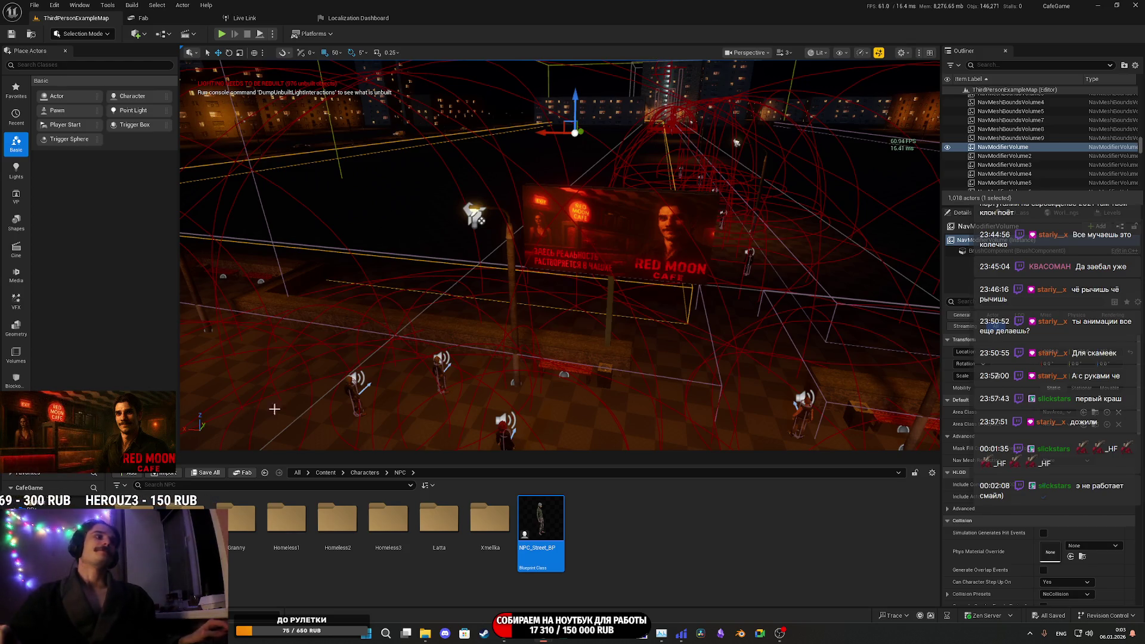
mouse_move(417, 358)
left_mouse_down()
mouse_move(418, 281)
mouse_move(459, 173)
mouse_move(851, 232)
mouse_move(807, 272)
left_mouse_up()
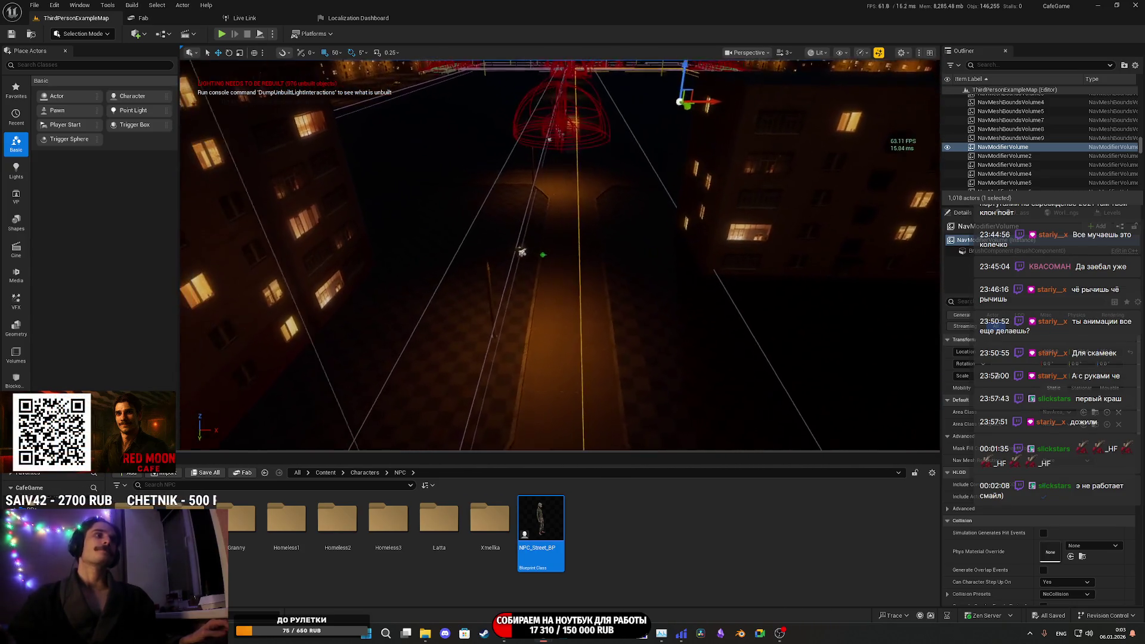